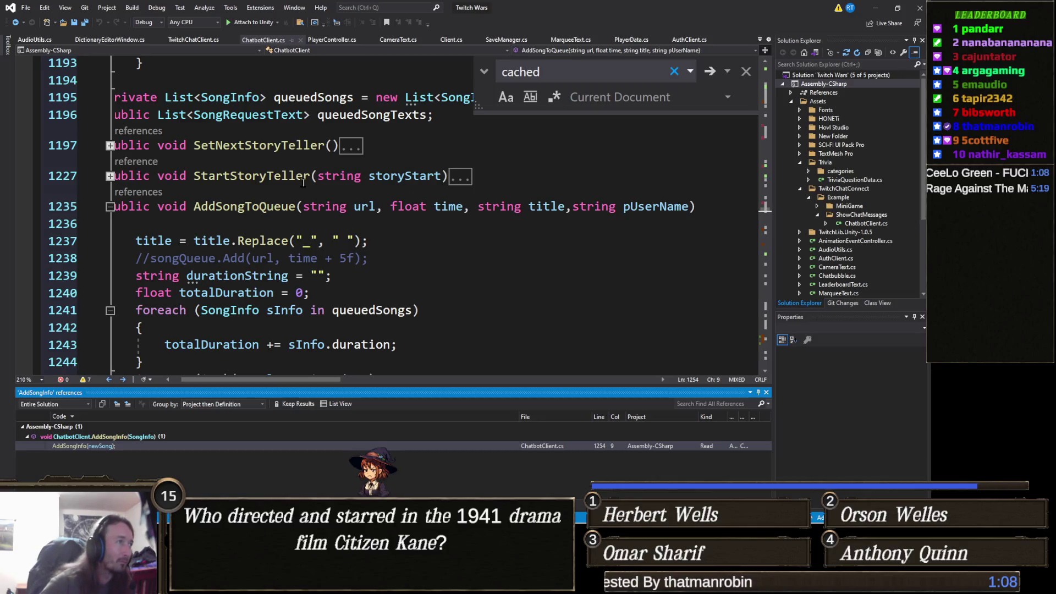
Step: List all 5 references to AddSongToQueue and open its call in AudioUtils.cs at line 92
right_click(246, 210)
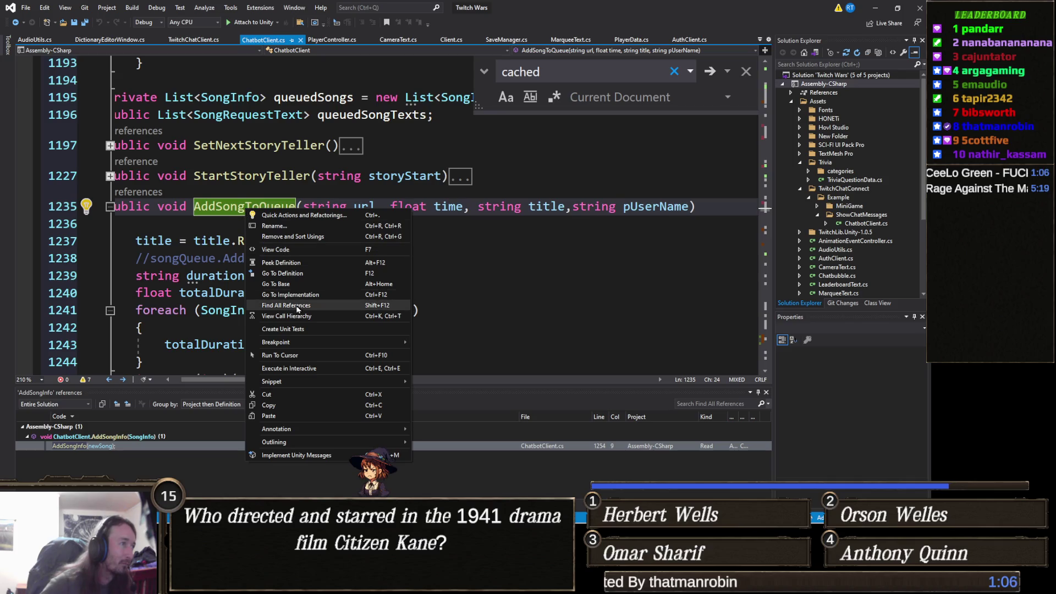
left_click(295, 306)
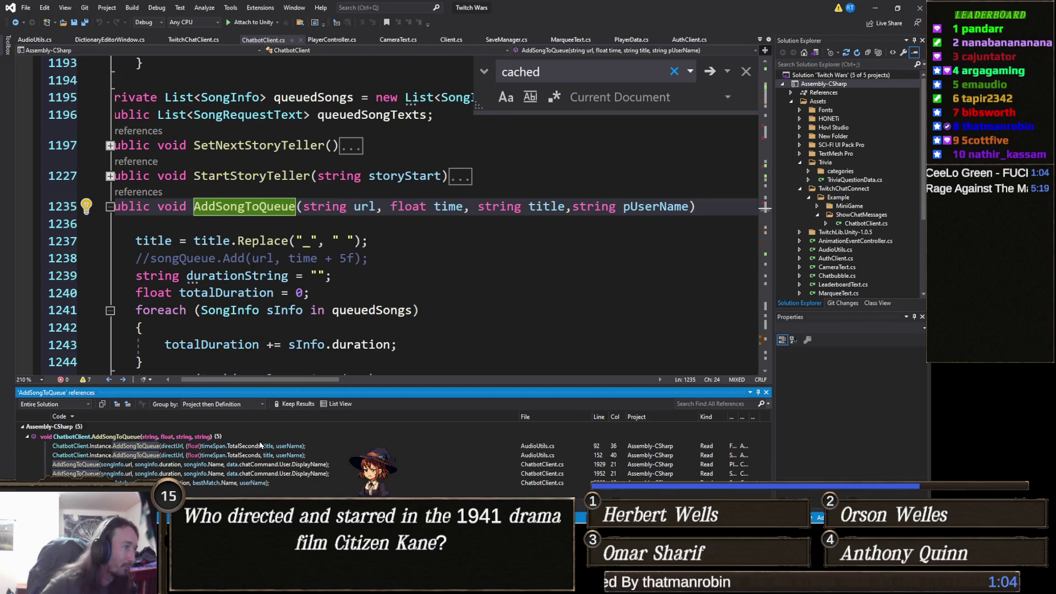
double_click(265, 447)
scroll(303, 310, "up", 3)
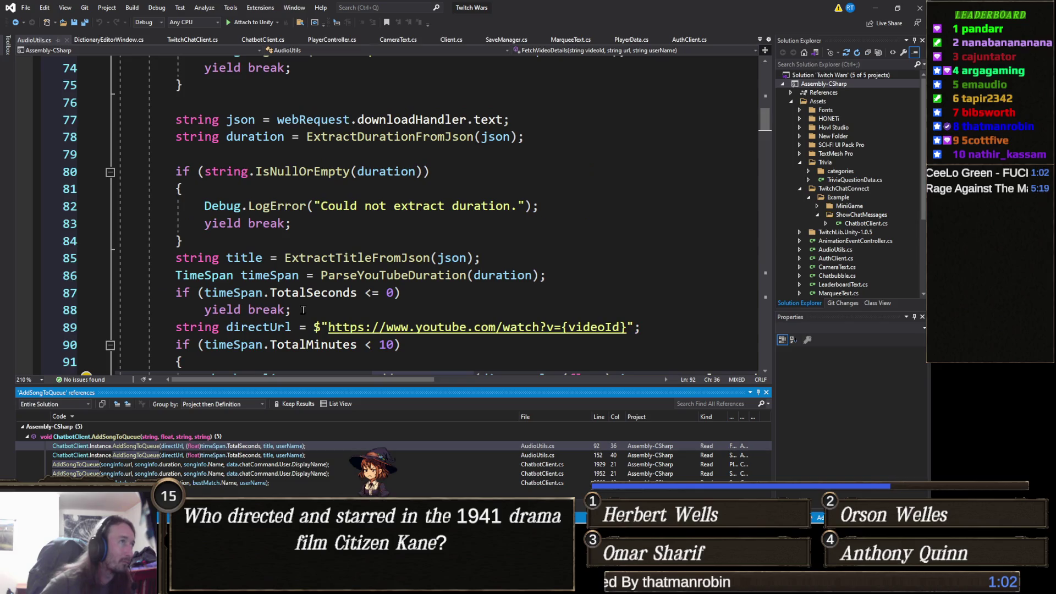
scroll(314, 317, "up", 6)
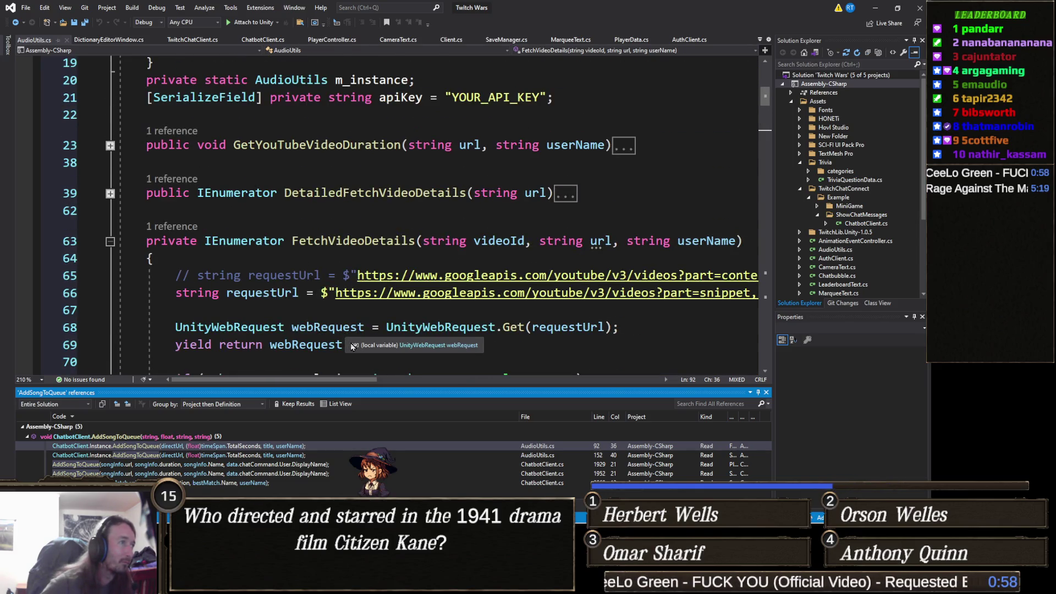
scroll(352, 345, "down", 8)
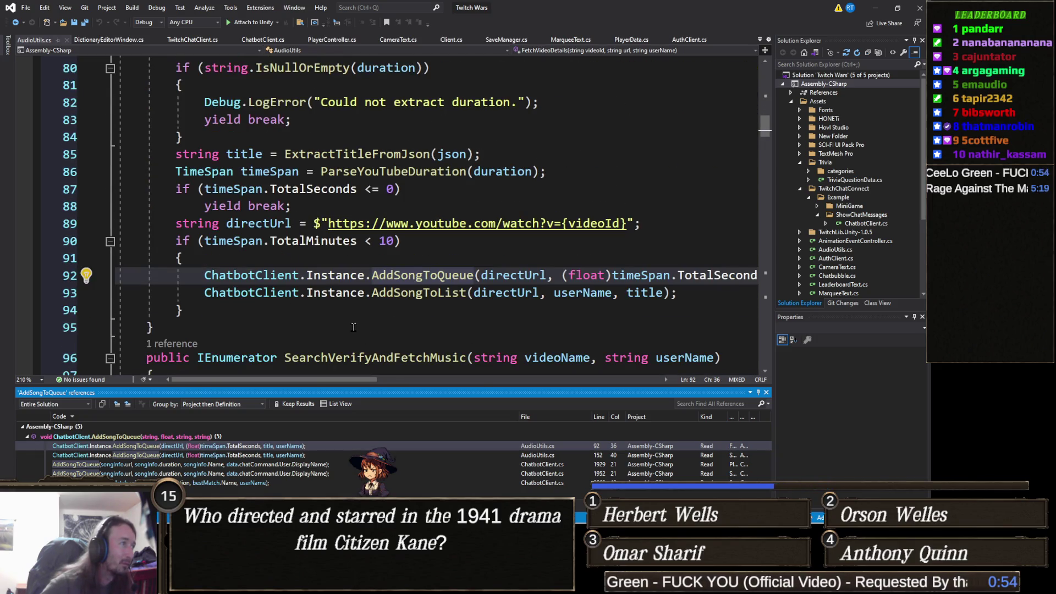
scroll(360, 324, "down", 1)
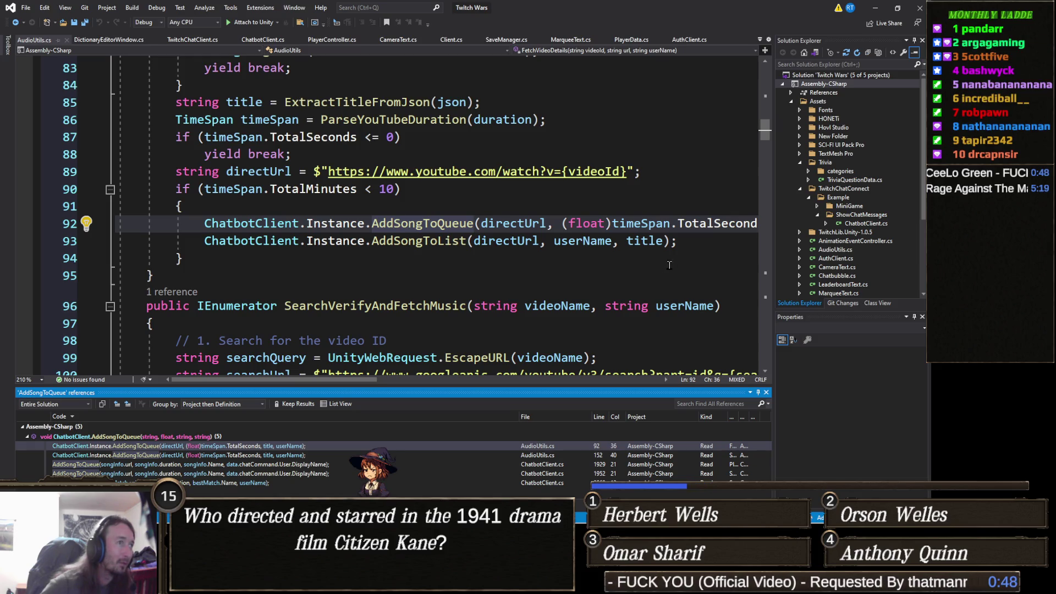
double_click(648, 225)
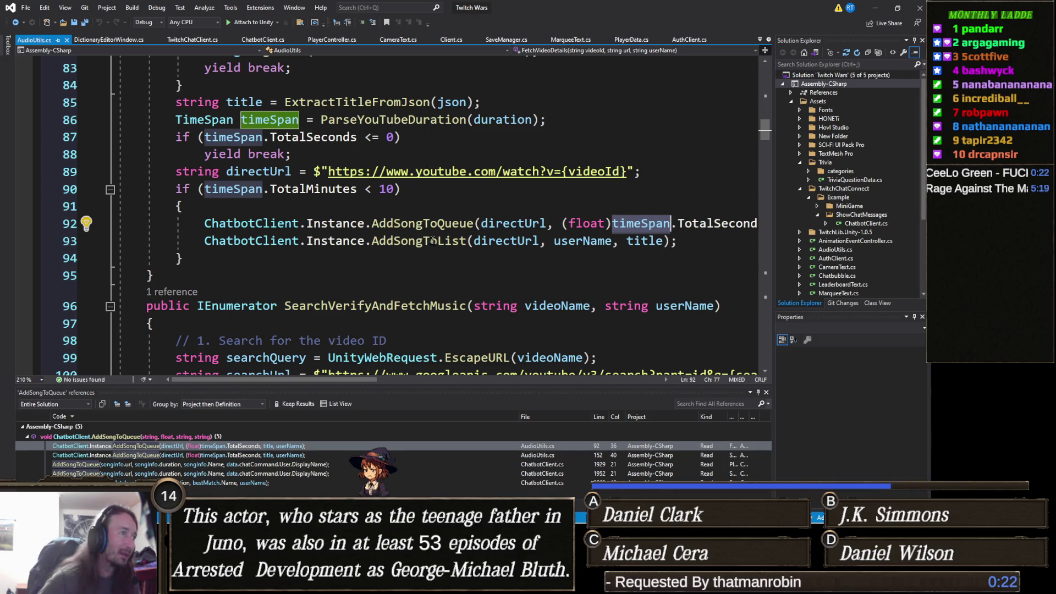
scroll(440, 218, "down", 2)
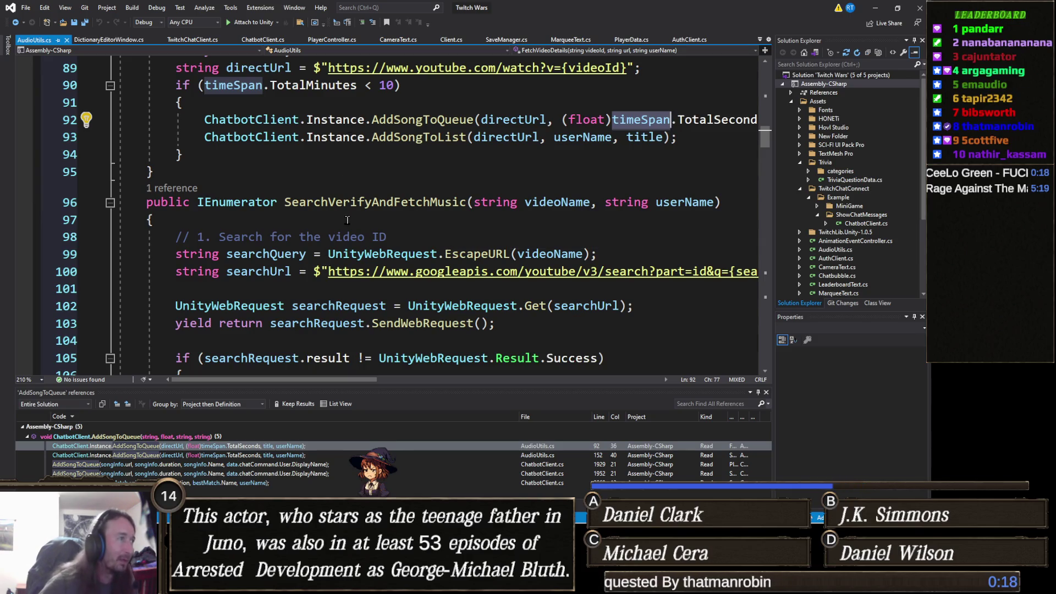
scroll(350, 221, "up", 1)
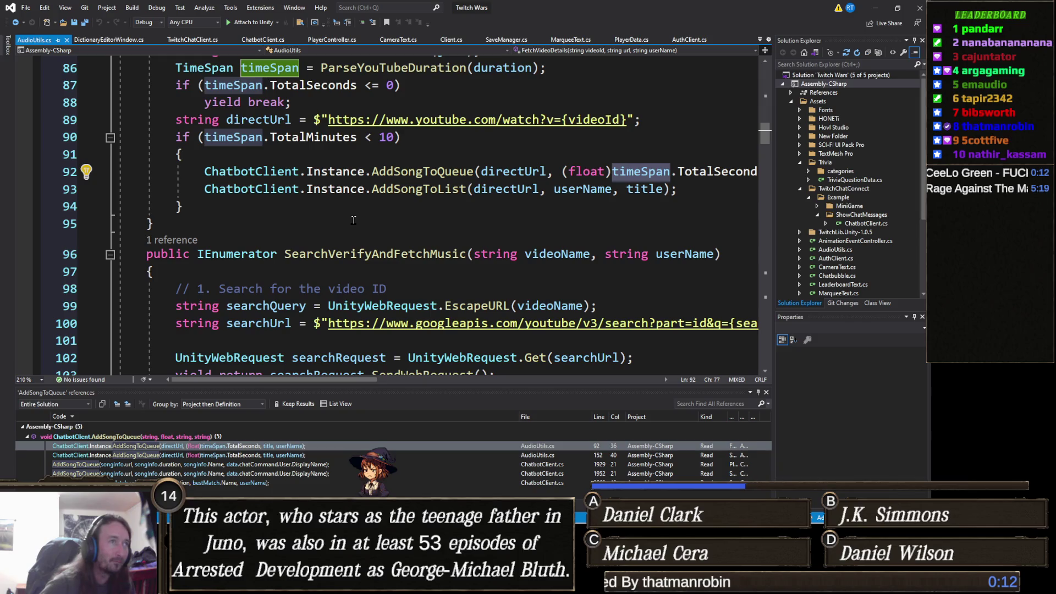
scroll(354, 220, "up", 1)
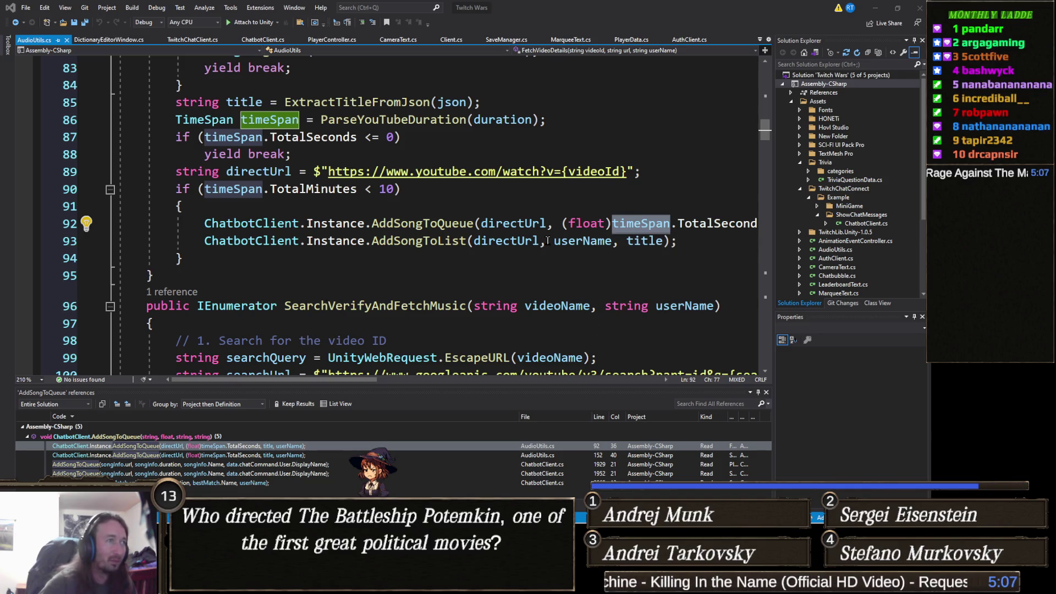
left_click(494, 247)
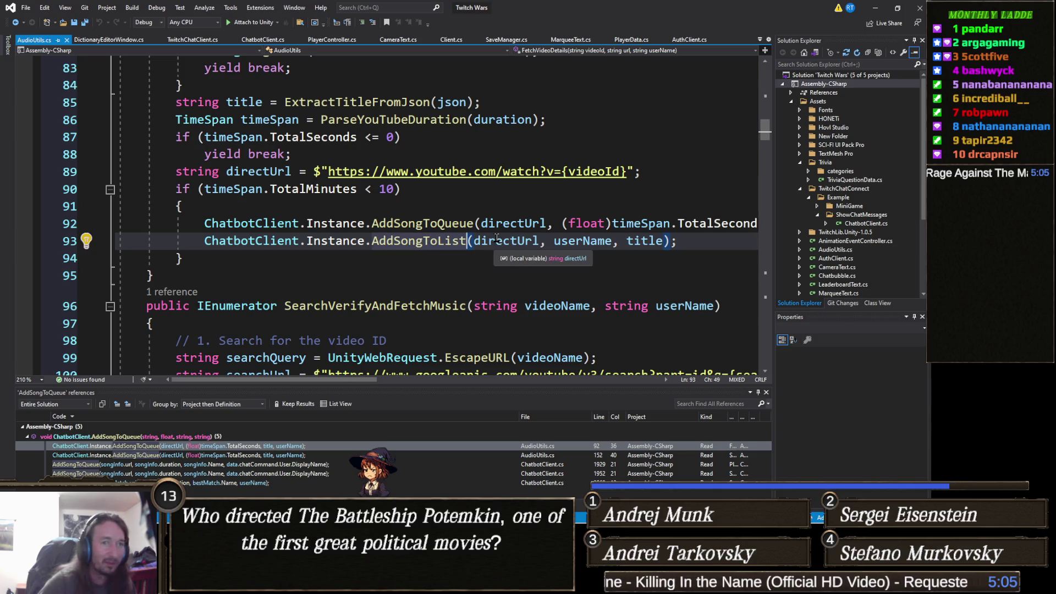
left_click(501, 262)
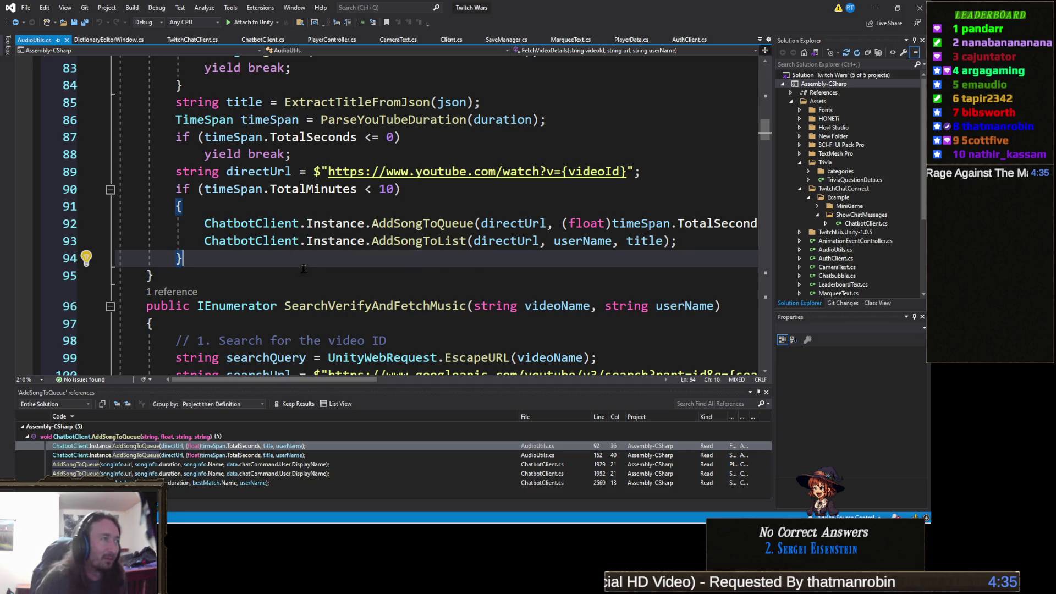
scroll(346, 257, "up", 2)
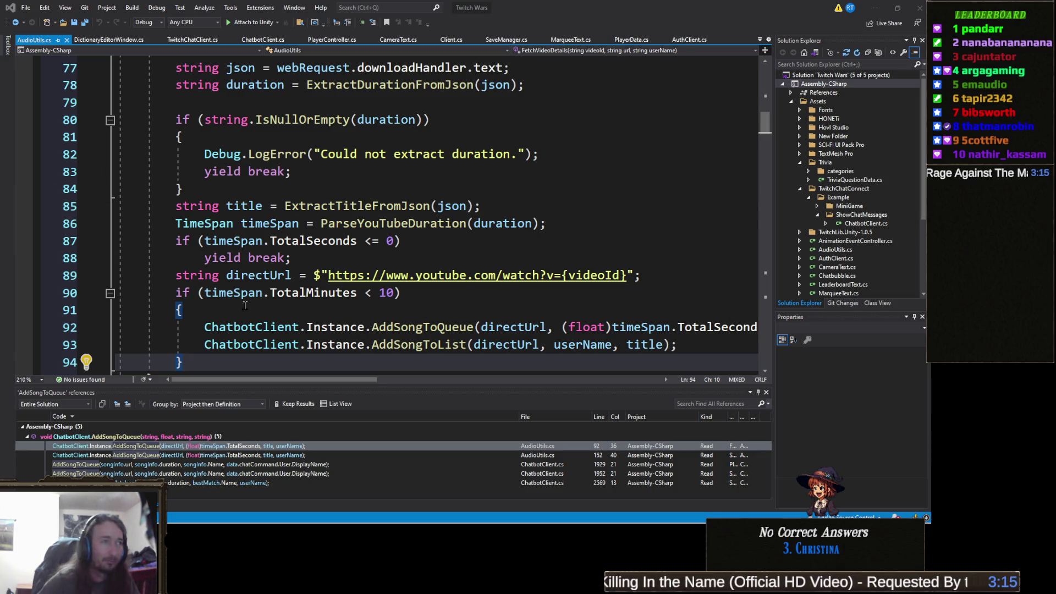
Step: Inspect the search-response code at line 111, then switch to Unity's Build Settings
scroll(570, 264, "down", 8)
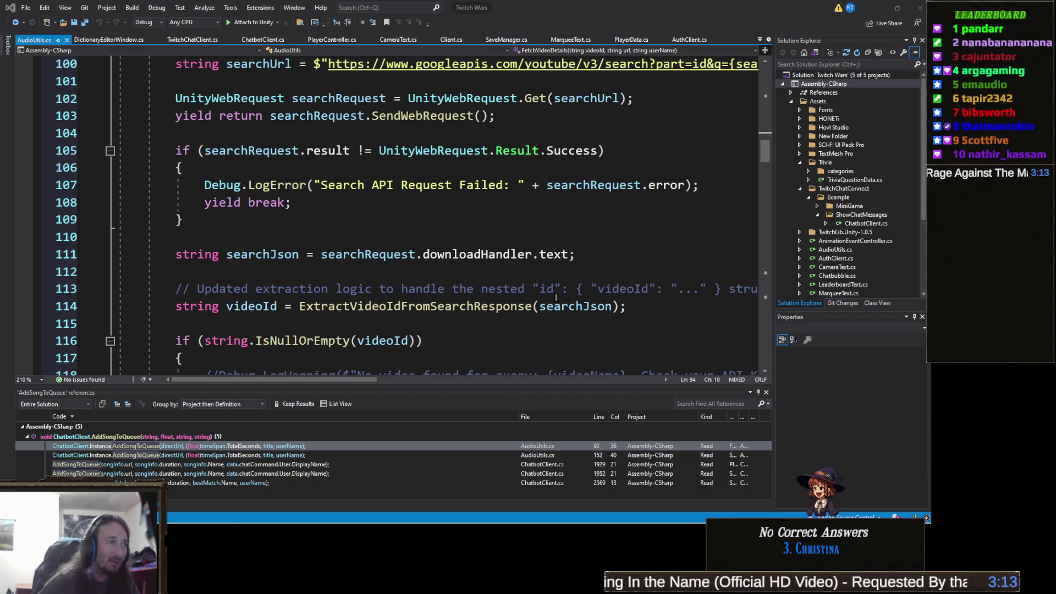
left_click(421, 254)
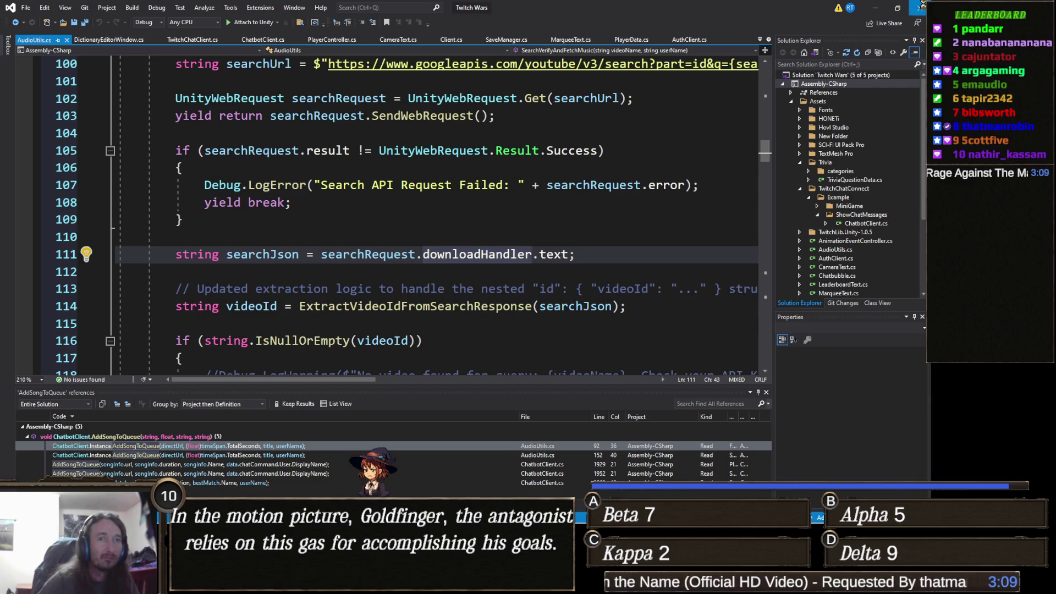
key("alt+Tab")
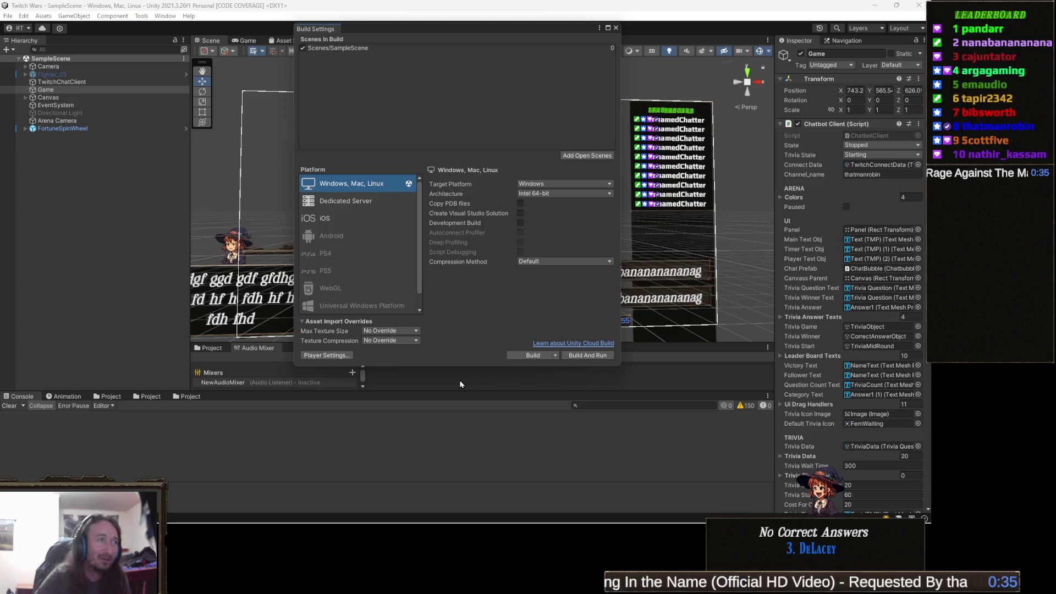
Step: Build the Twitch Wars game for Windows into the TwitchGame folder
left_click(527, 356)
left_click(396, 267)
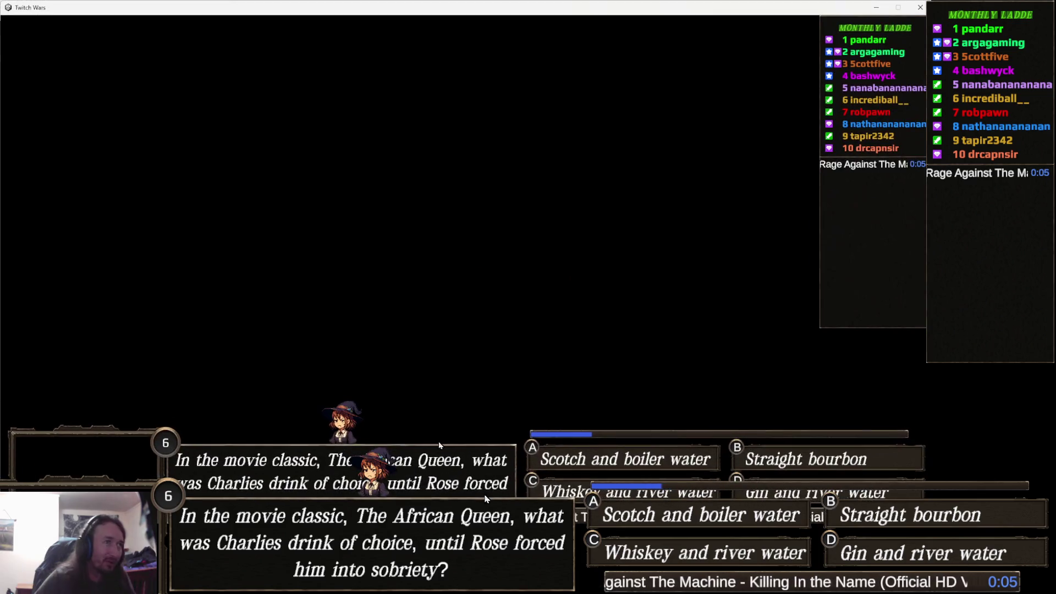
Step: Close the running Twitch Wars game window
left_click(921, 8)
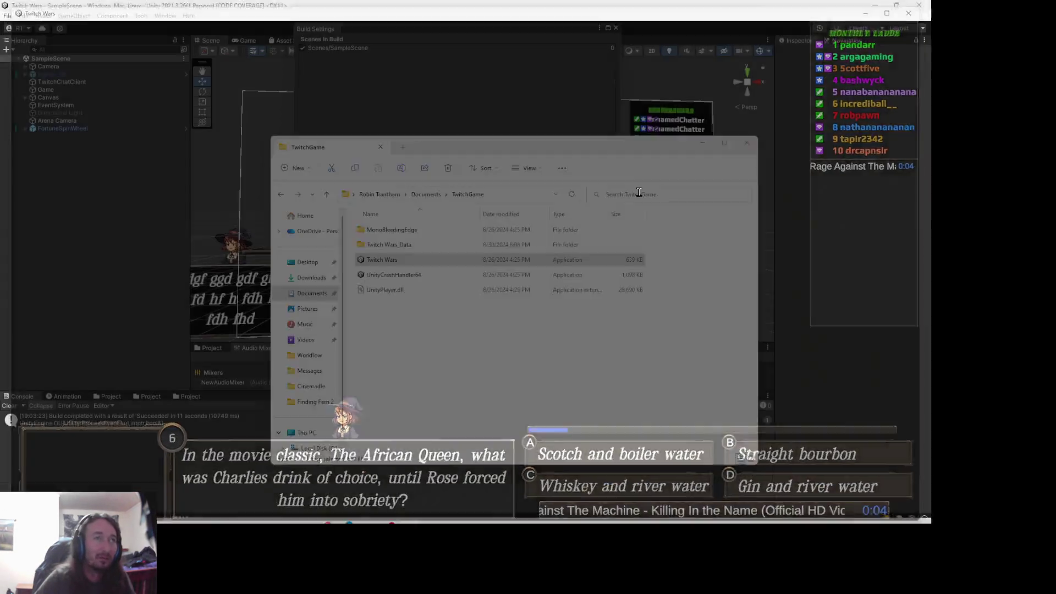
Step: Relaunch the built Twitch Wars game from TwitchGame, then return to Unity's Build Settings
double_click(384, 260)
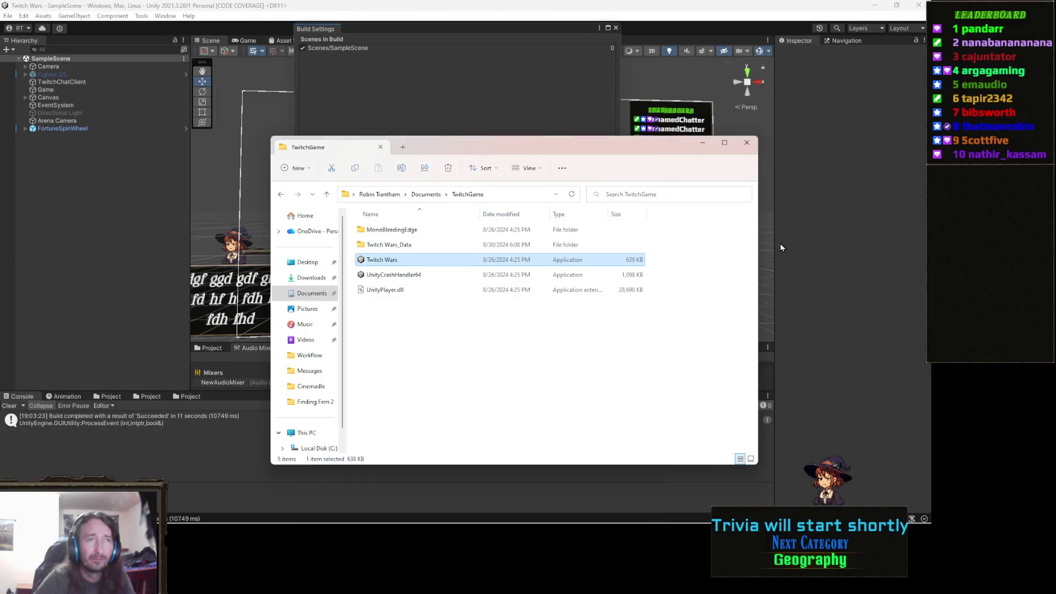
left_click(816, 264)
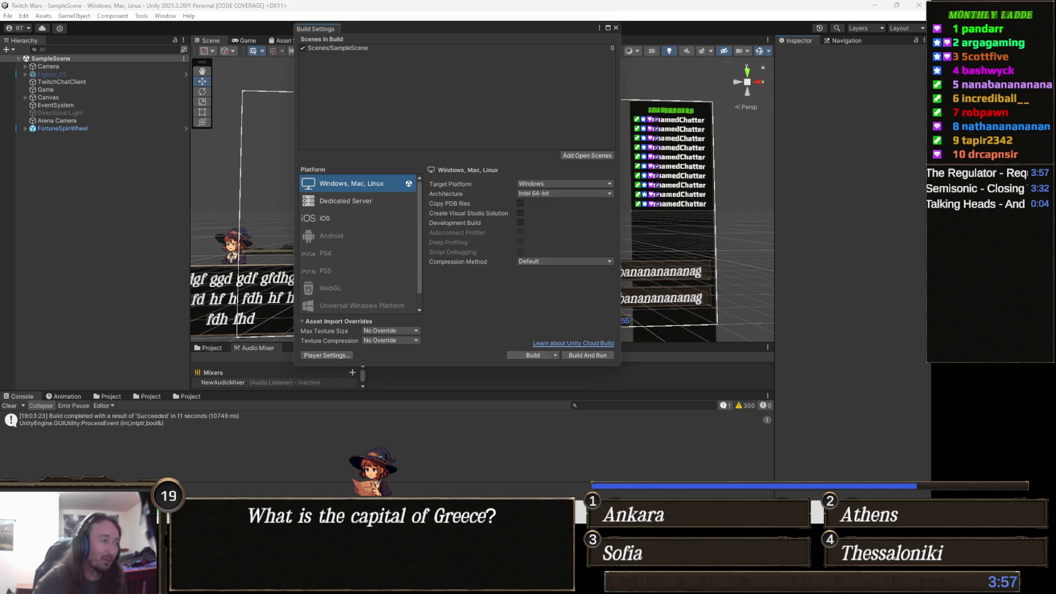
Step: Bring up the Gamedle tab and review the earlier guesses like Ratchet & Clank and Rayman 2
mouse_move(345, 583)
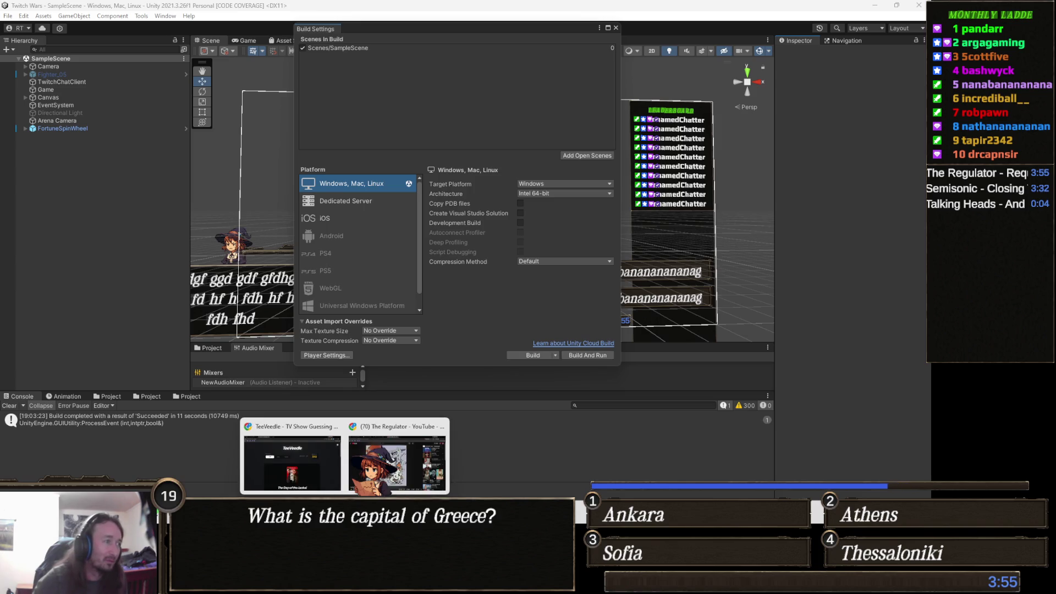
left_click(313, 460)
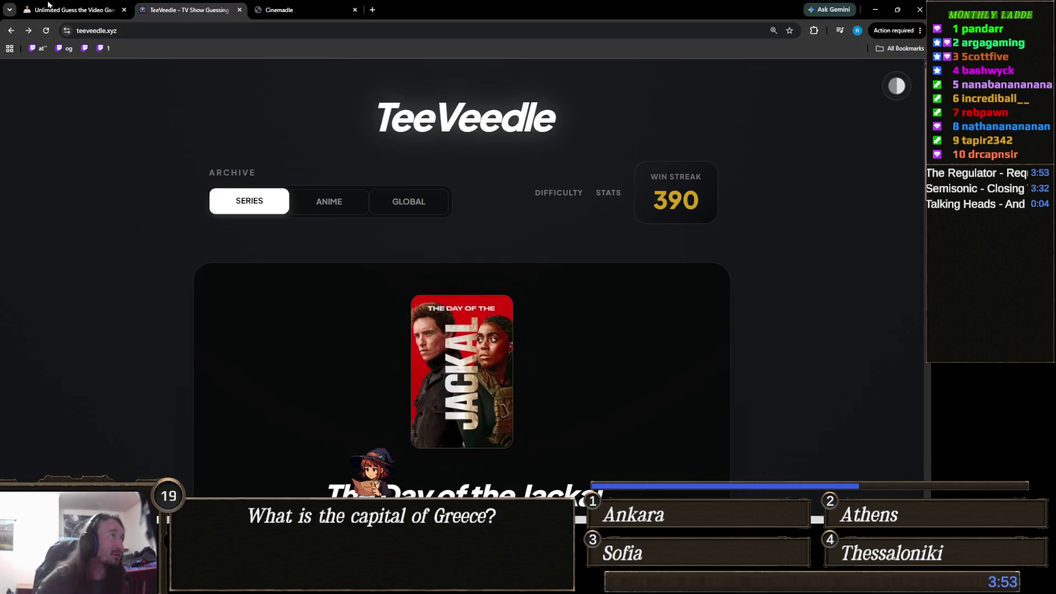
left_click(72, 10)
scroll(154, 257, "down", 3)
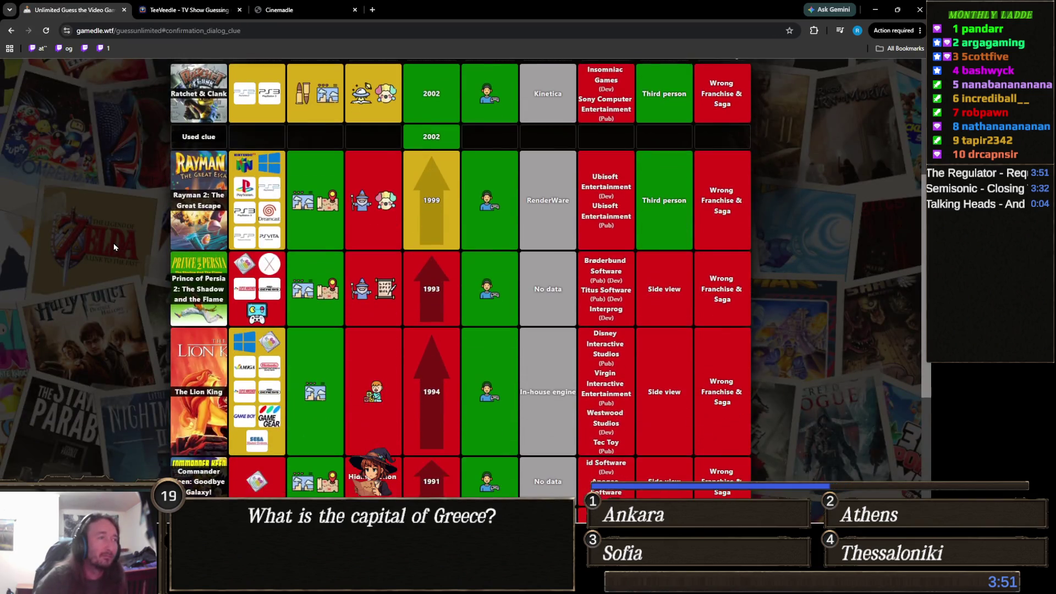
scroll(115, 248, "up", 4)
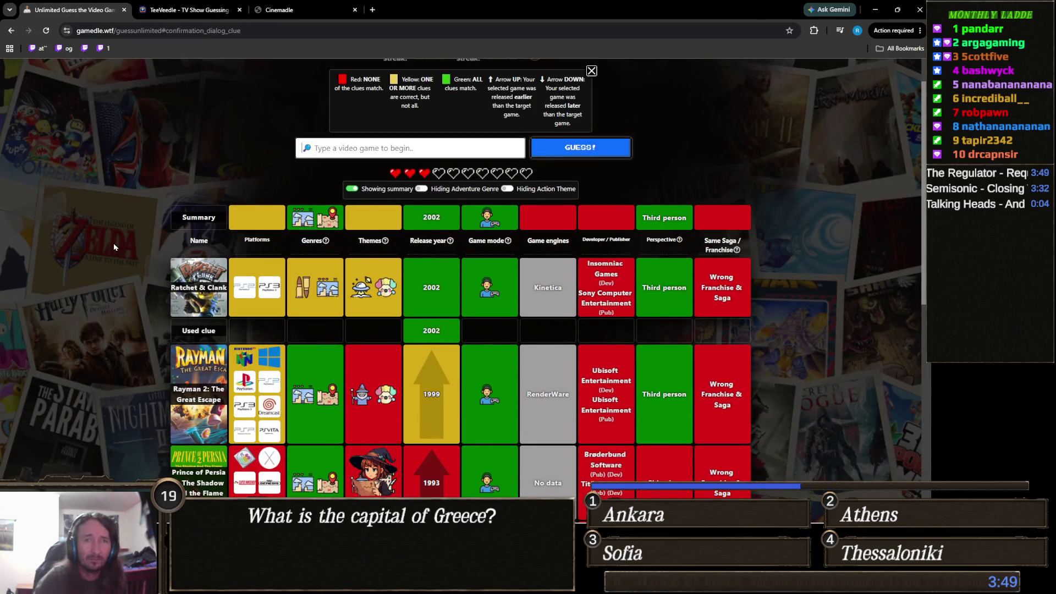
scroll(115, 243, "down", 5)
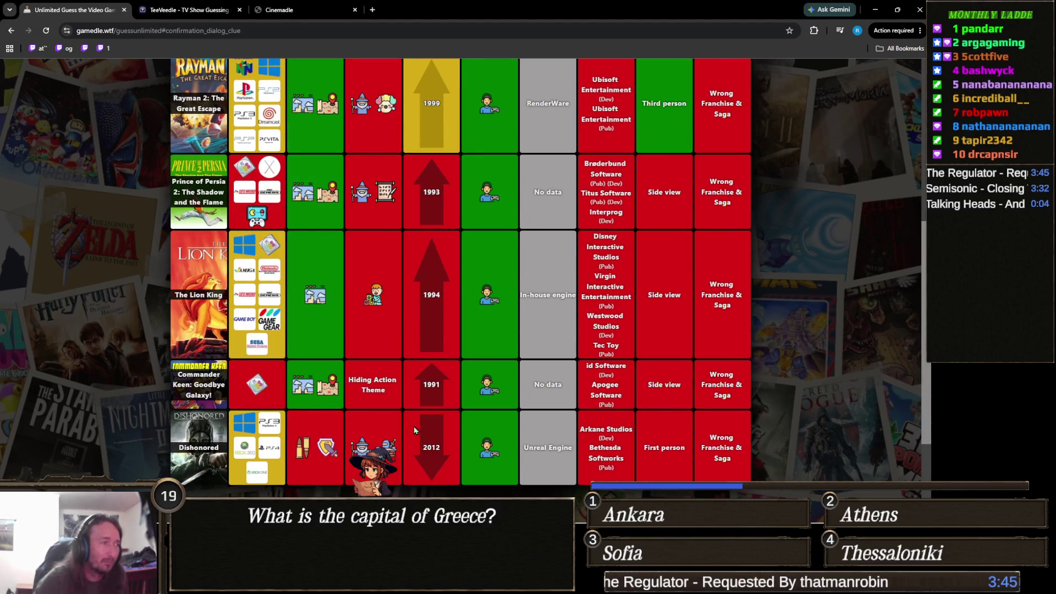
scroll(400, 440, "up", 5)
scroll(400, 440, "up", 2)
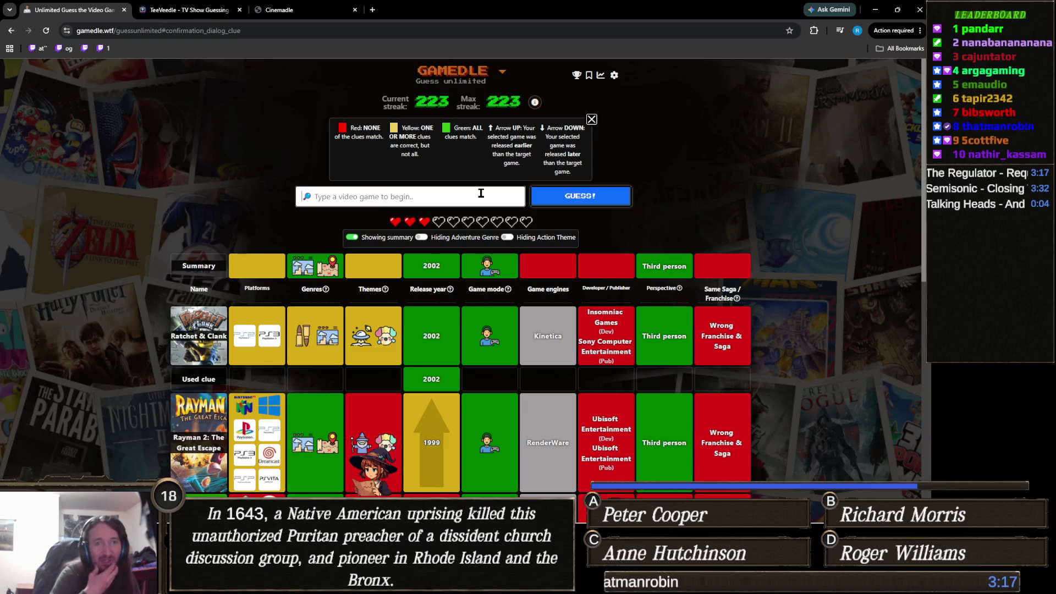
Step: Guess 'Spider-Man' to solve the Gamedle puzzle, raising the streak to 224
type("sp")
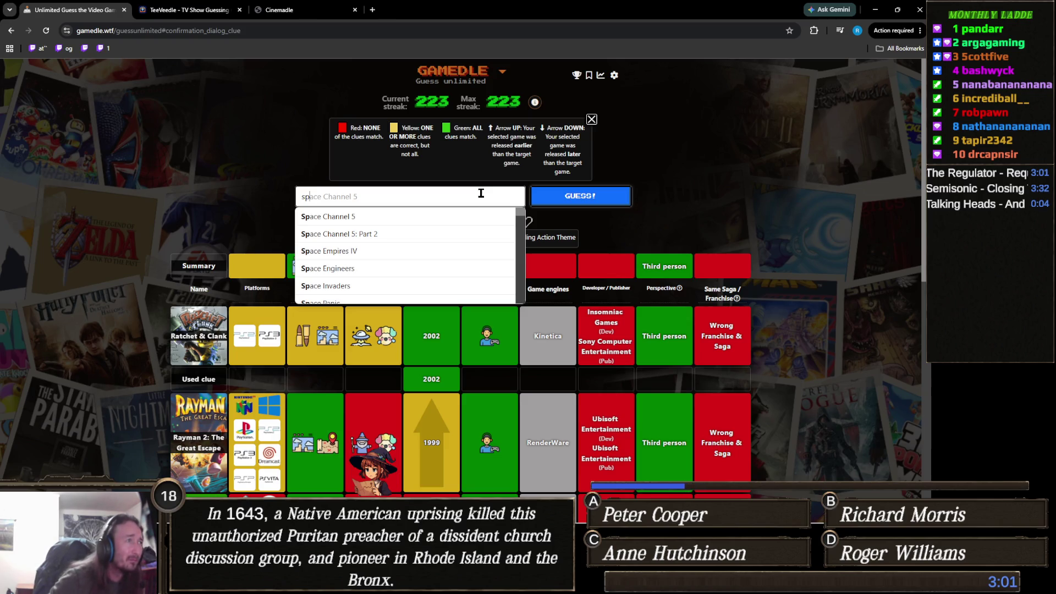
type("ider man")
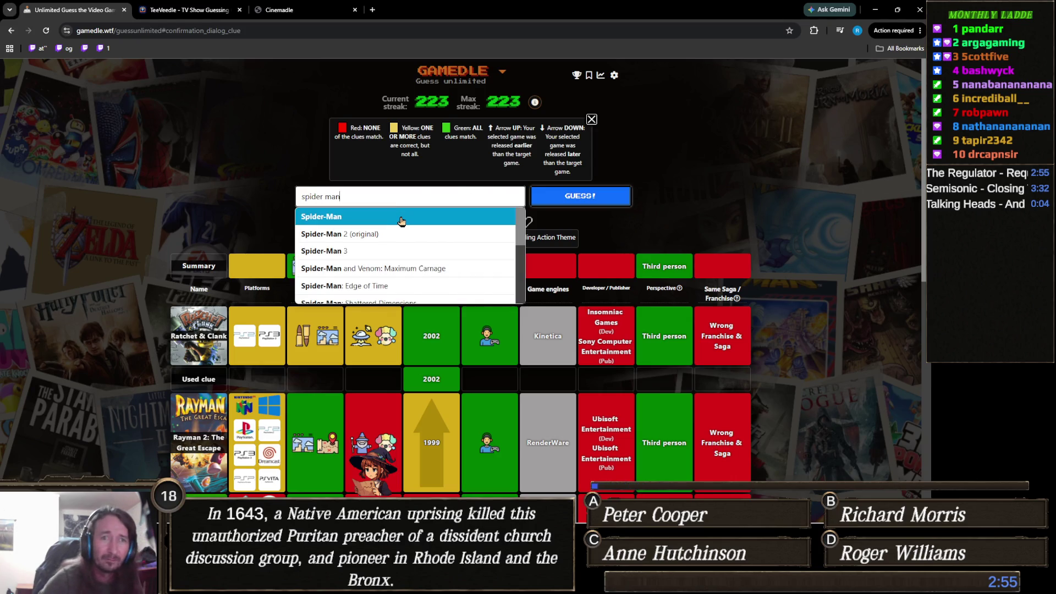
left_click(420, 215)
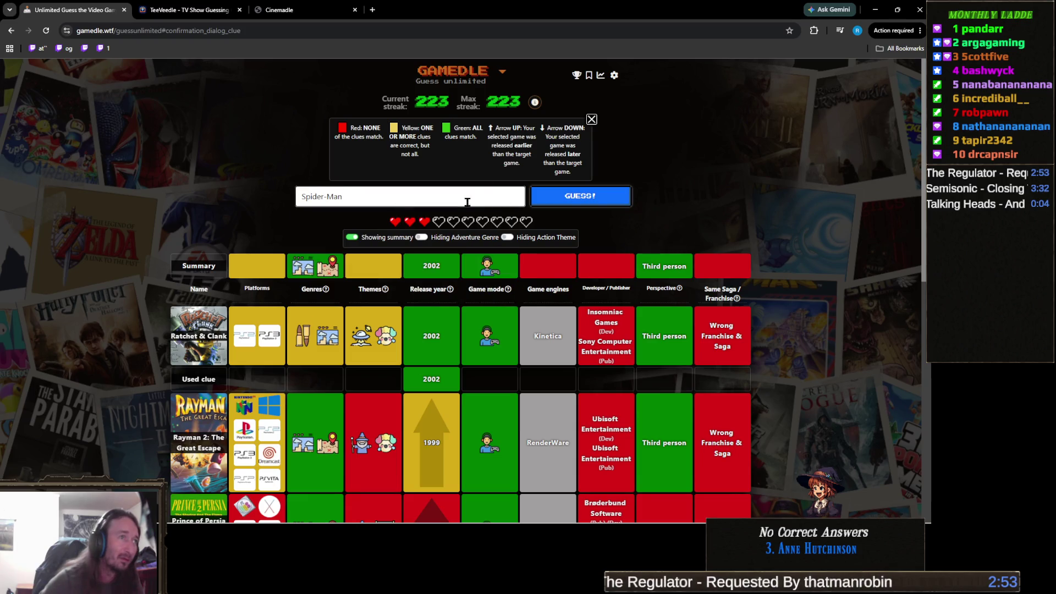
left_click(584, 195)
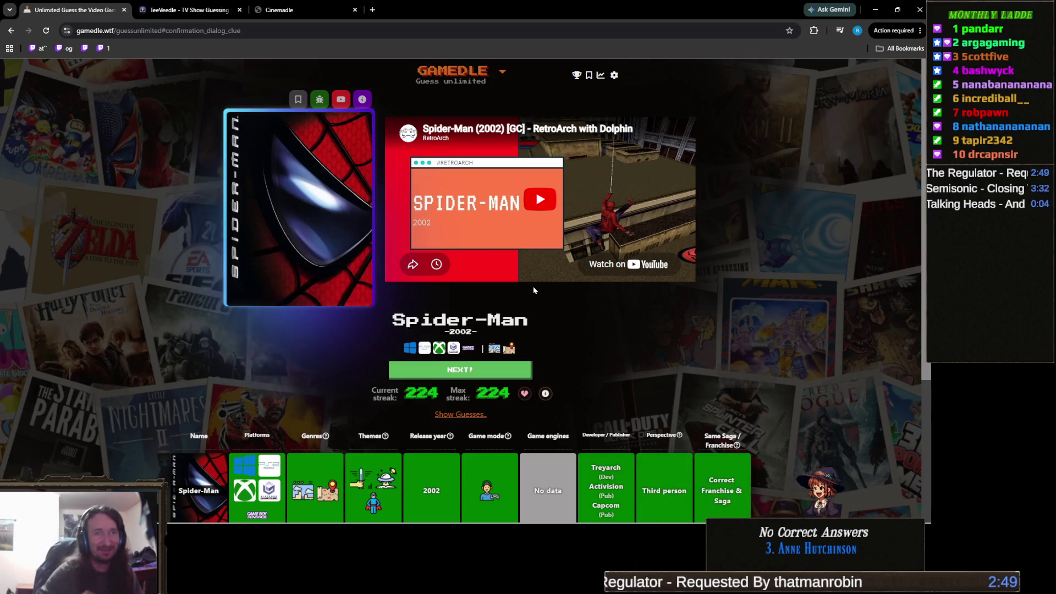
scroll(570, 311, "down", 3)
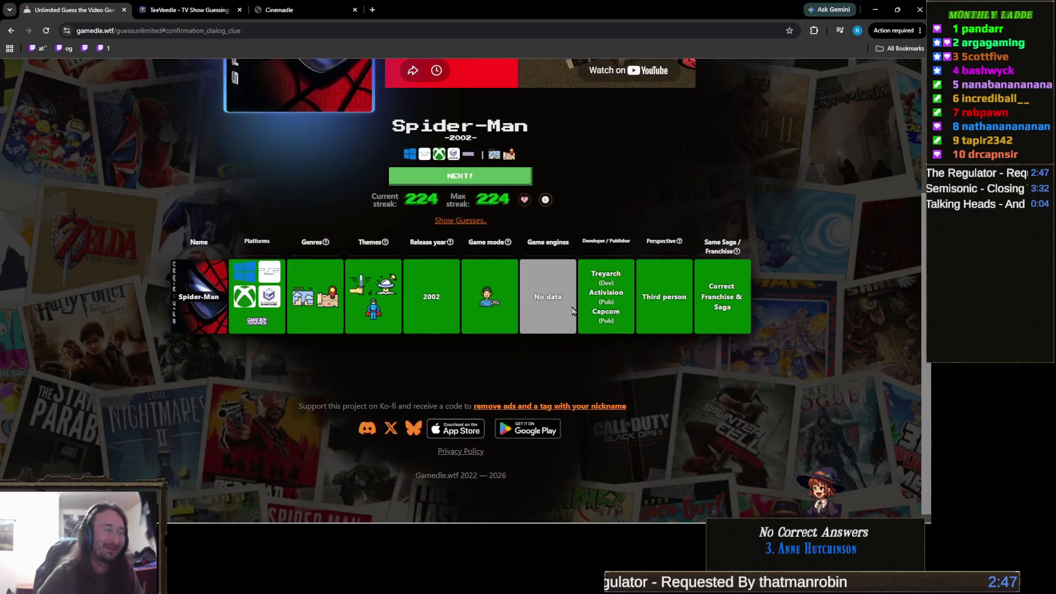
scroll(573, 313, "up", 3)
scroll(574, 316, "down", 1)
scroll(576, 318, "down", 1)
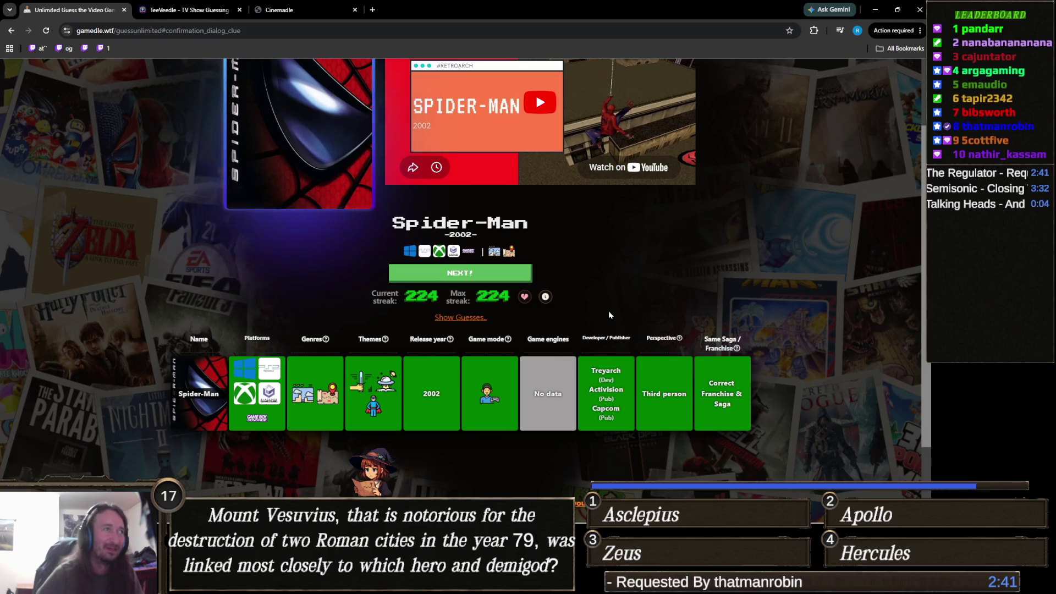
scroll(609, 312, "up", 2)
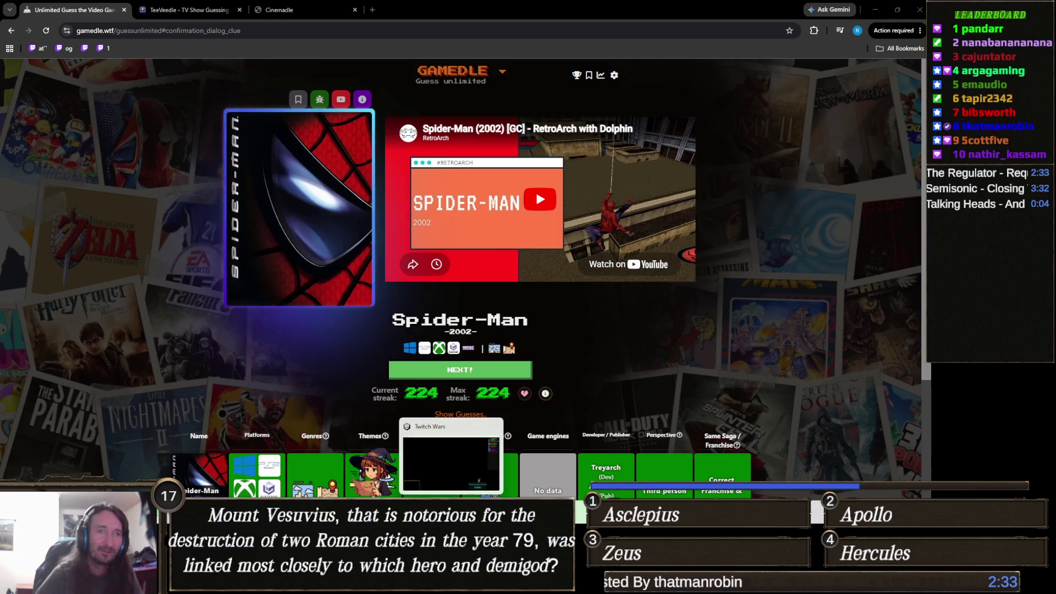
key("alt+Tab")
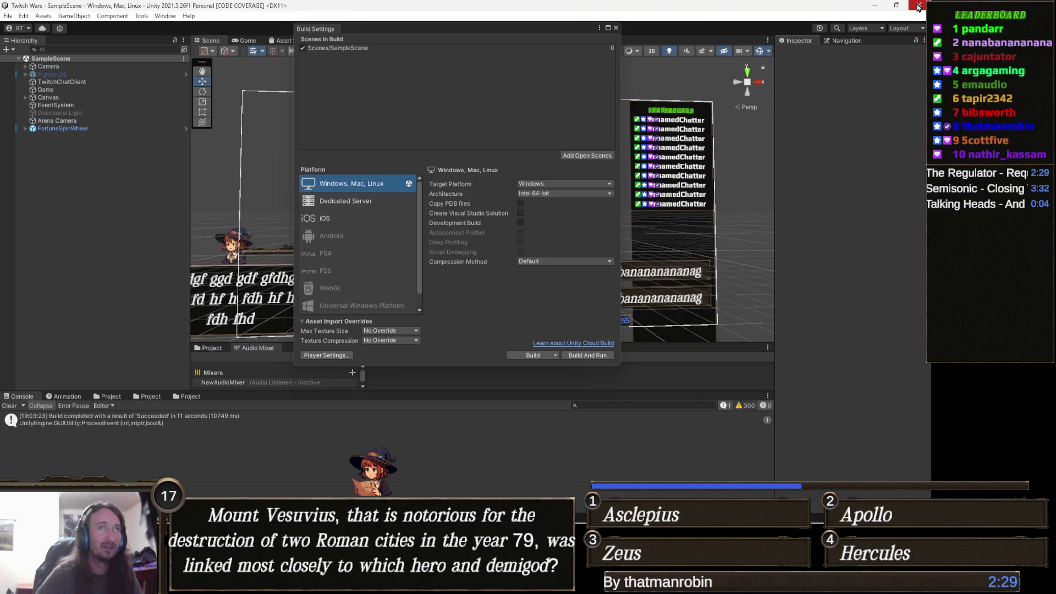
key("alt+Tab")
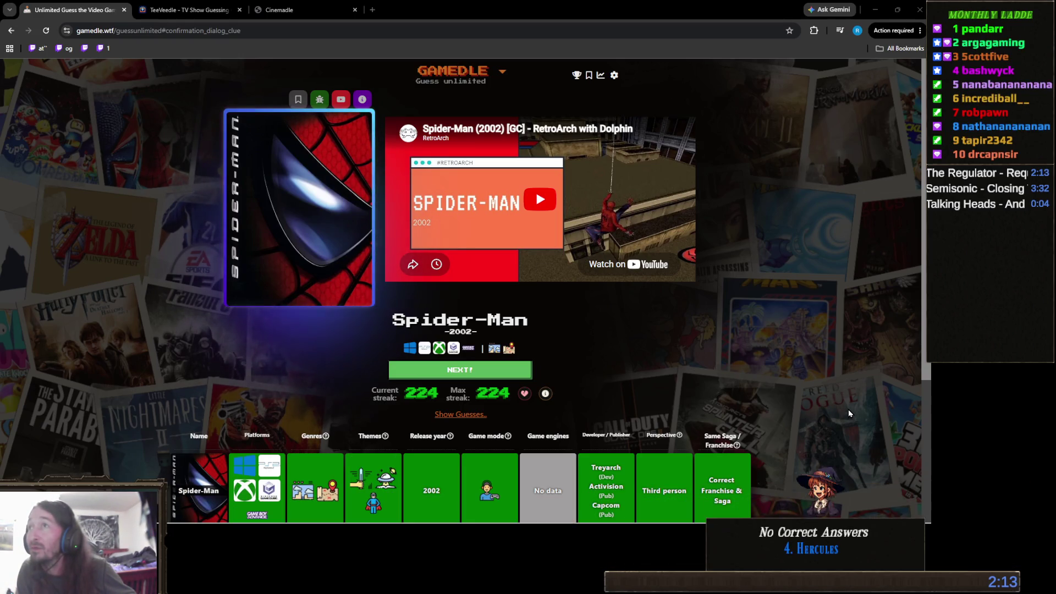
mouse_move(252, 509)
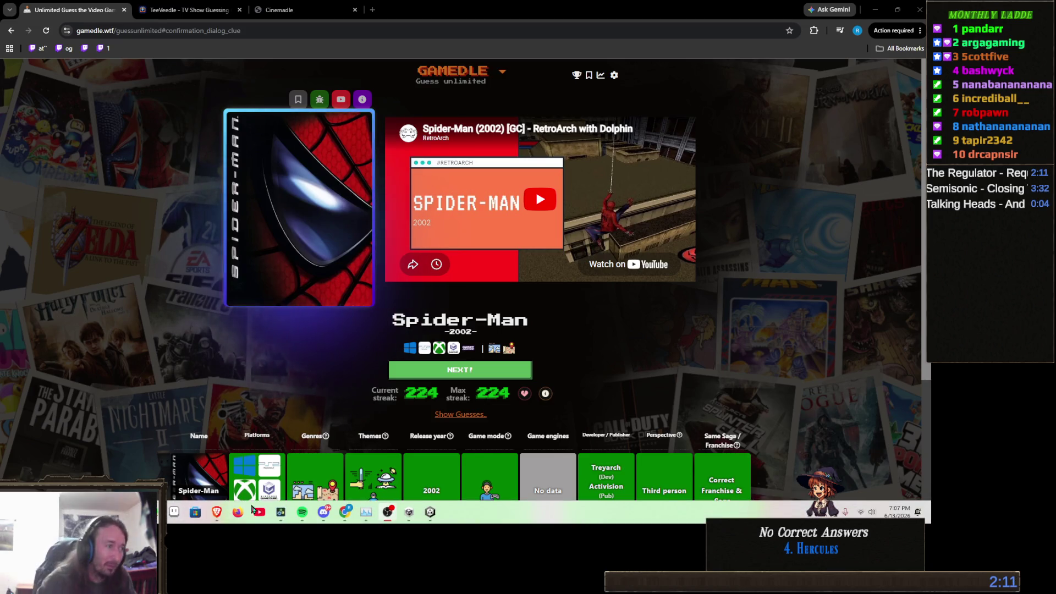
left_click(430, 512)
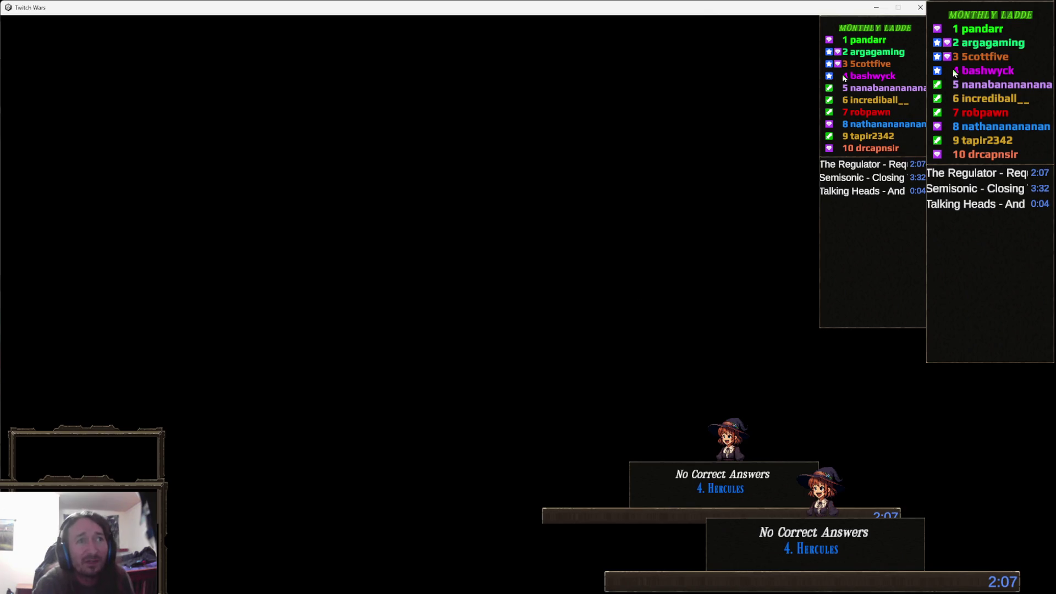
left_click(877, 7)
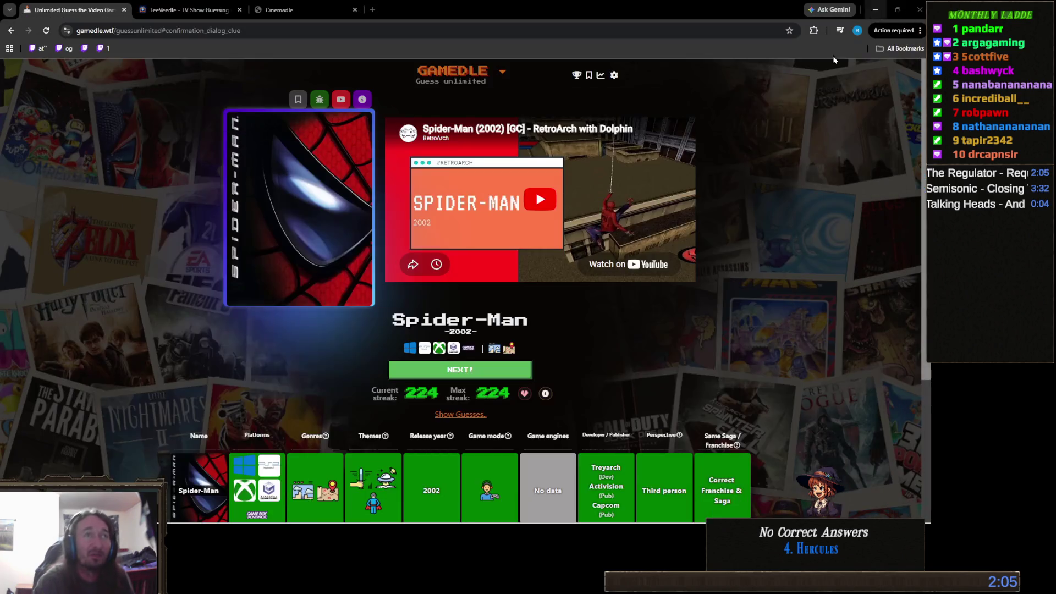
mouse_move(388, 582)
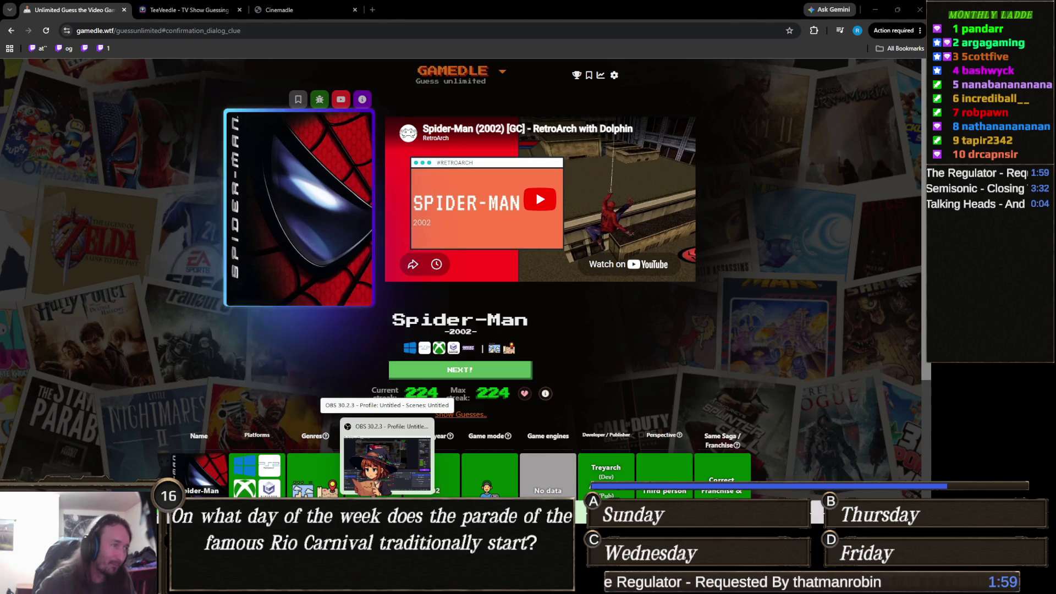
left_click(405, 582)
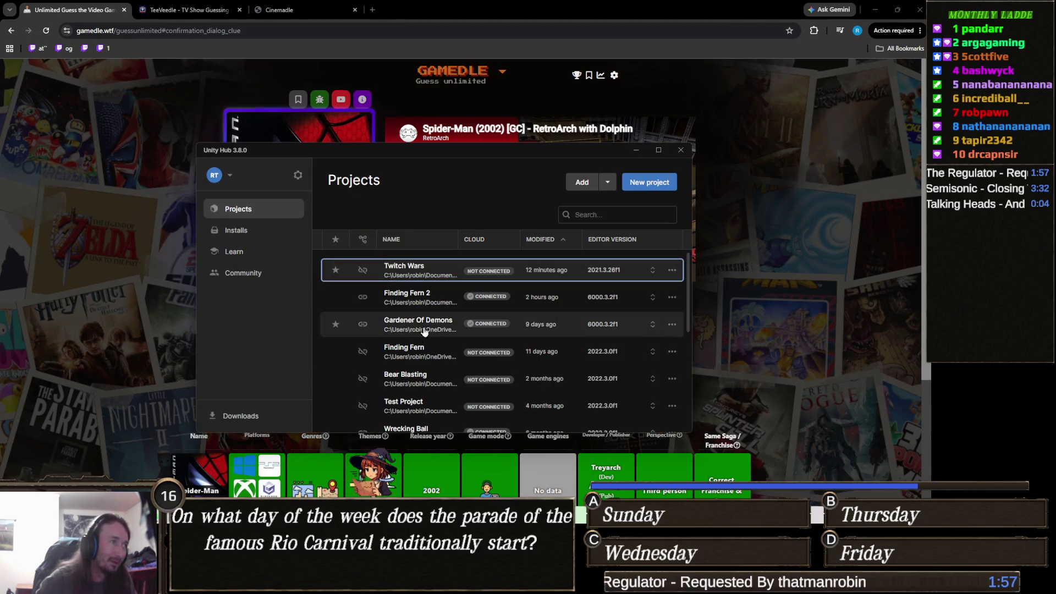
Step: Open the Twitch Wars project from Unity Hub, then switch to the Popcorn SRS search results
left_click(433, 270)
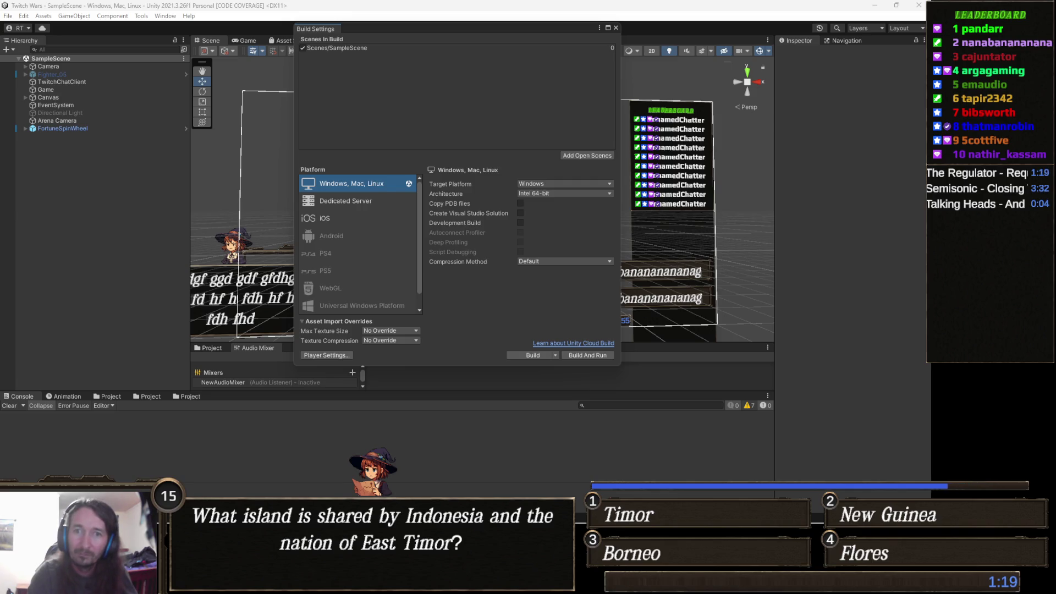
key("alt+Tab")
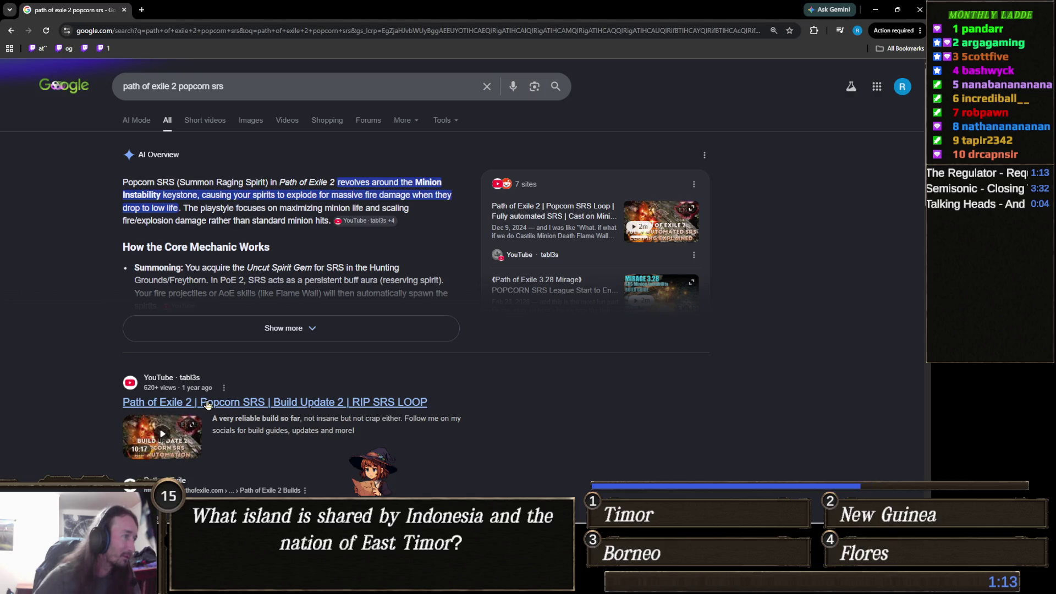
Step: Play the YouTube video 'Path of Exile 2 | Popcorn SRS | Build Update 2 | RIP SRS LOOP'
scroll(264, 328, "down", 3)
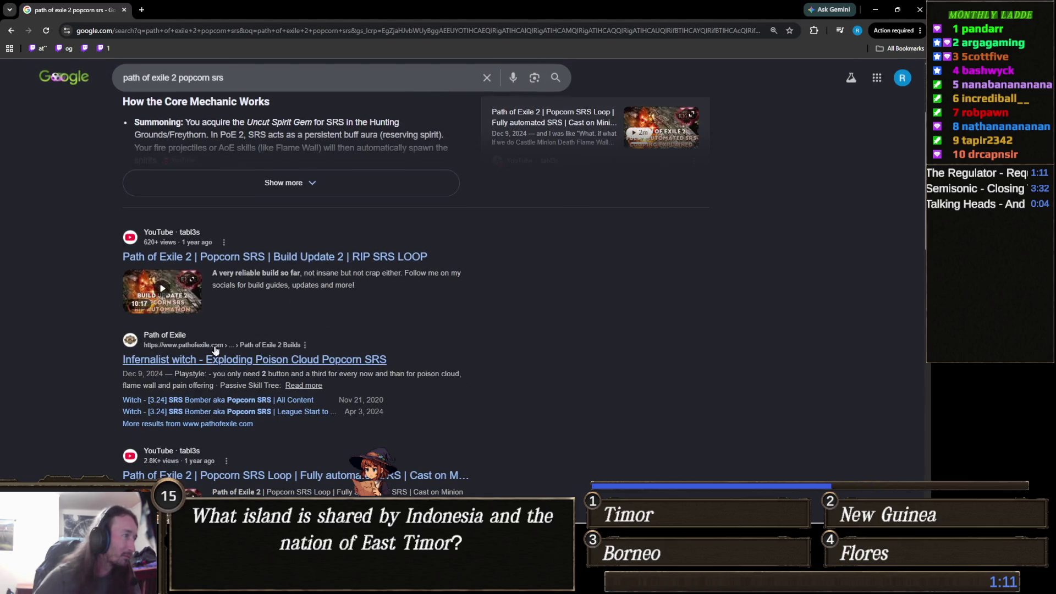
left_click(310, 258)
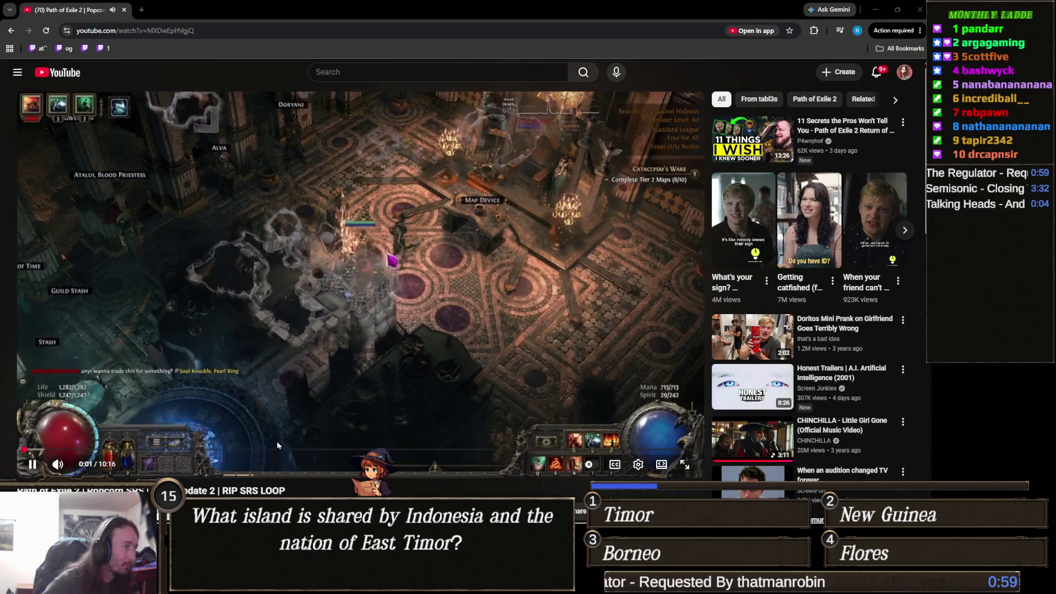
Step: Skim the Popcorn SRS video through its skill tree and inventory parts, then return to Unity
left_click(272, 451)
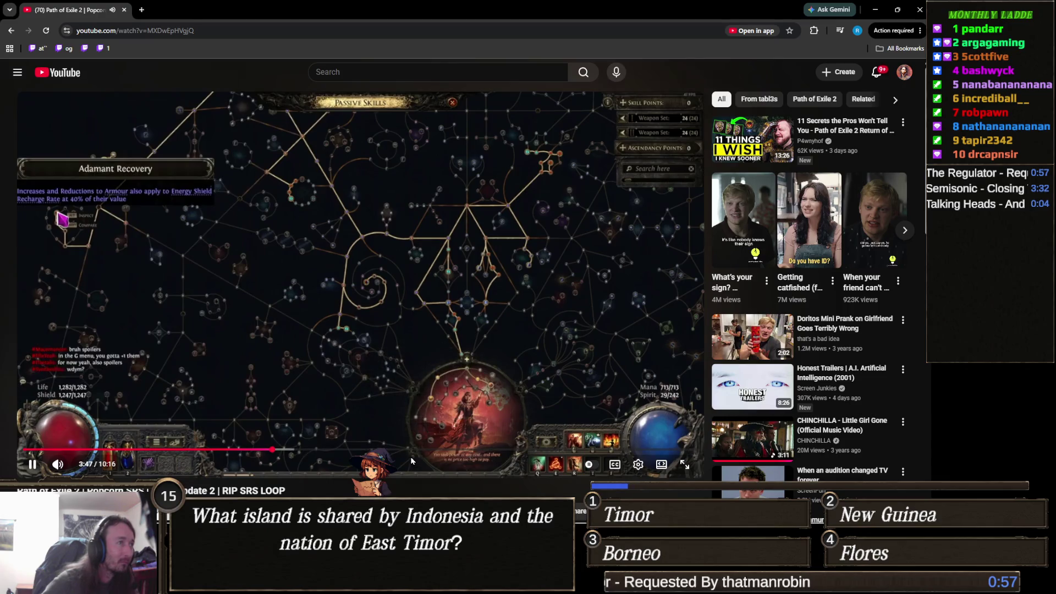
left_click(432, 451)
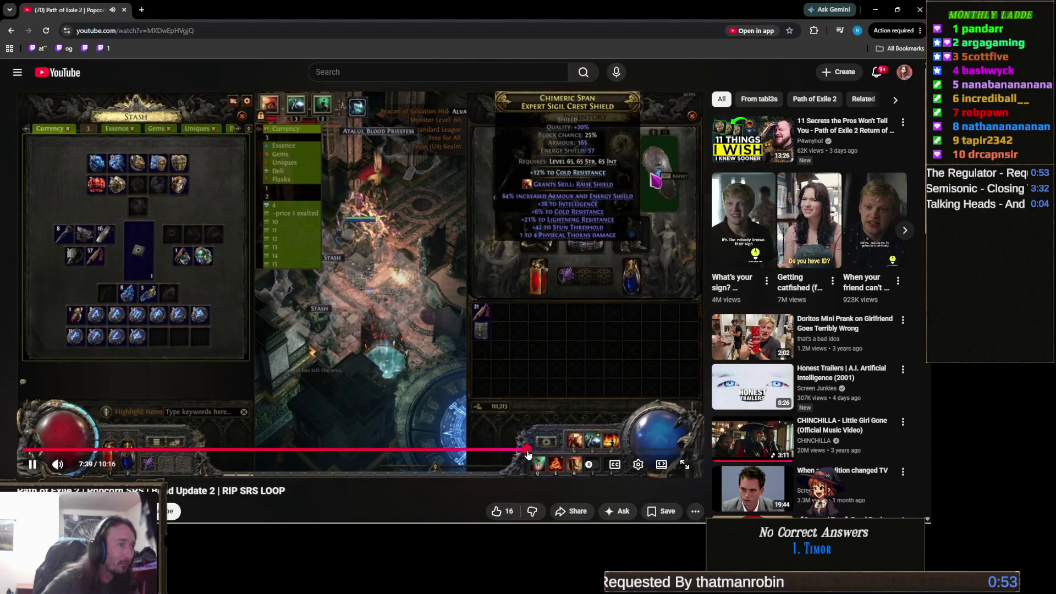
left_click(572, 450)
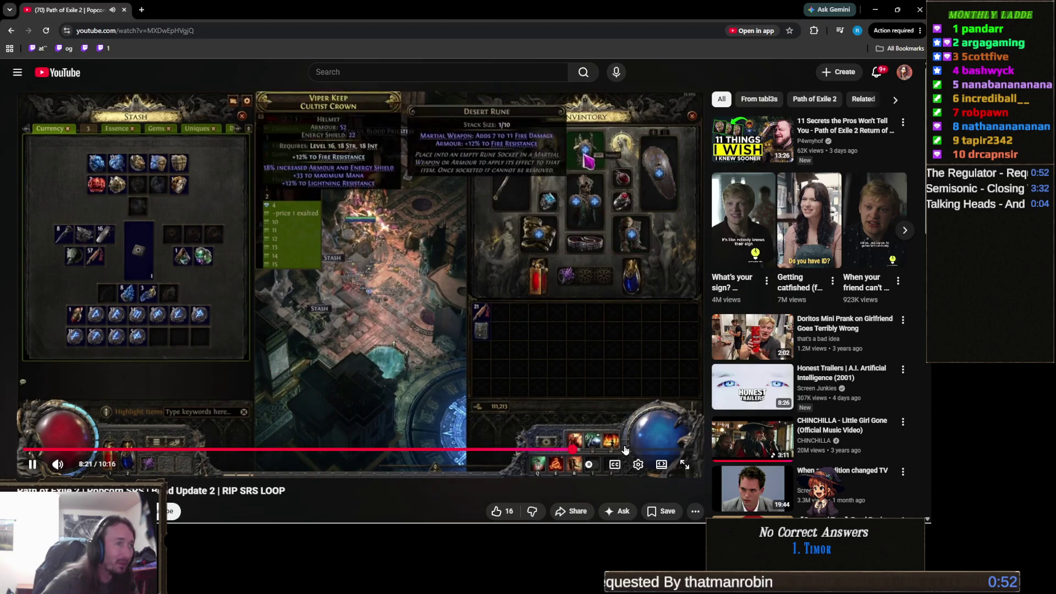
left_click(639, 450)
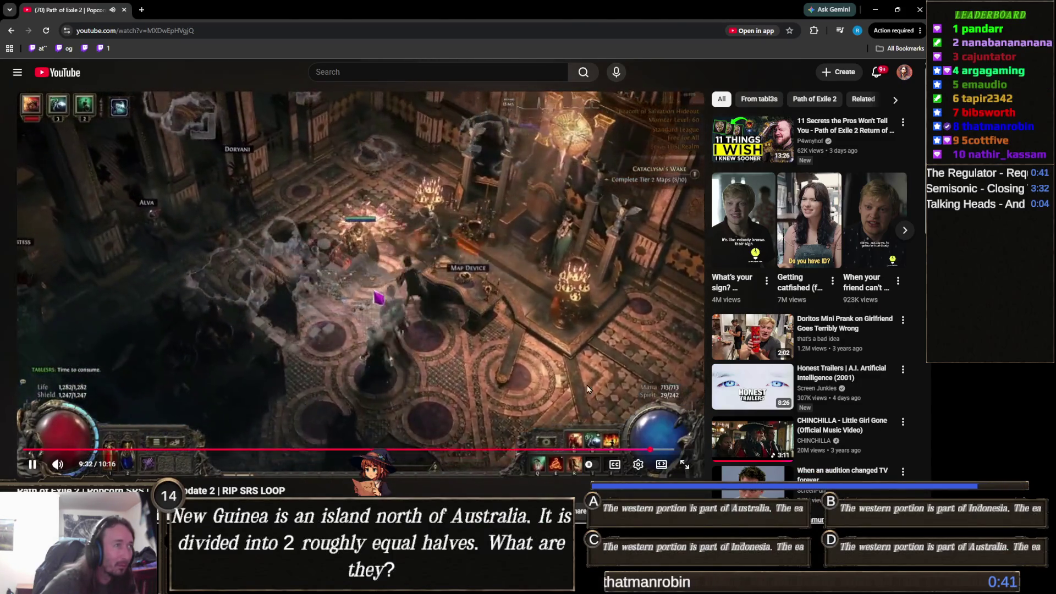
left_click(620, 450)
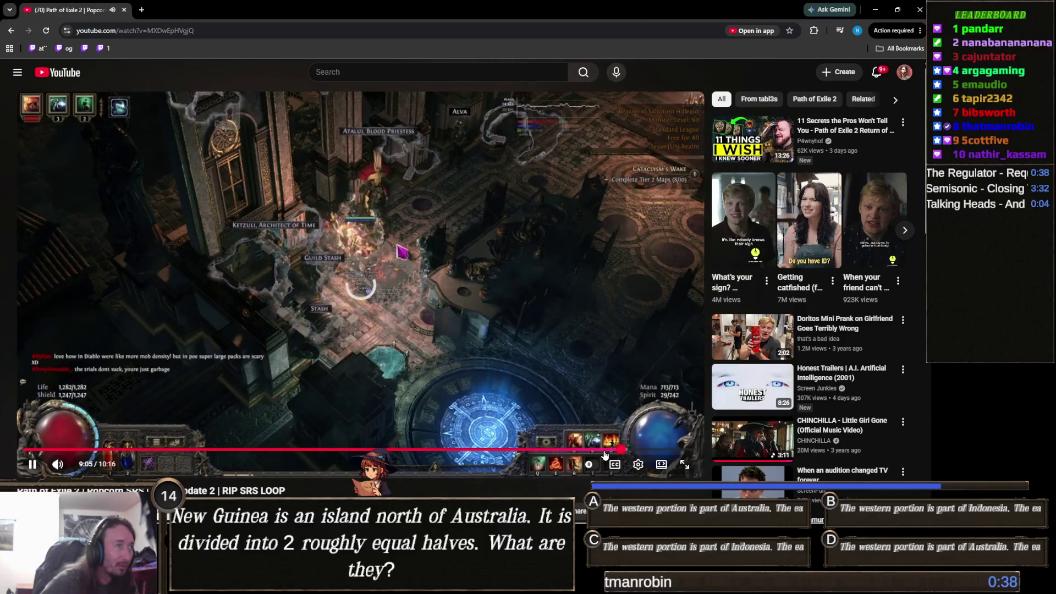
left_click_drag(604, 455, 200, 453)
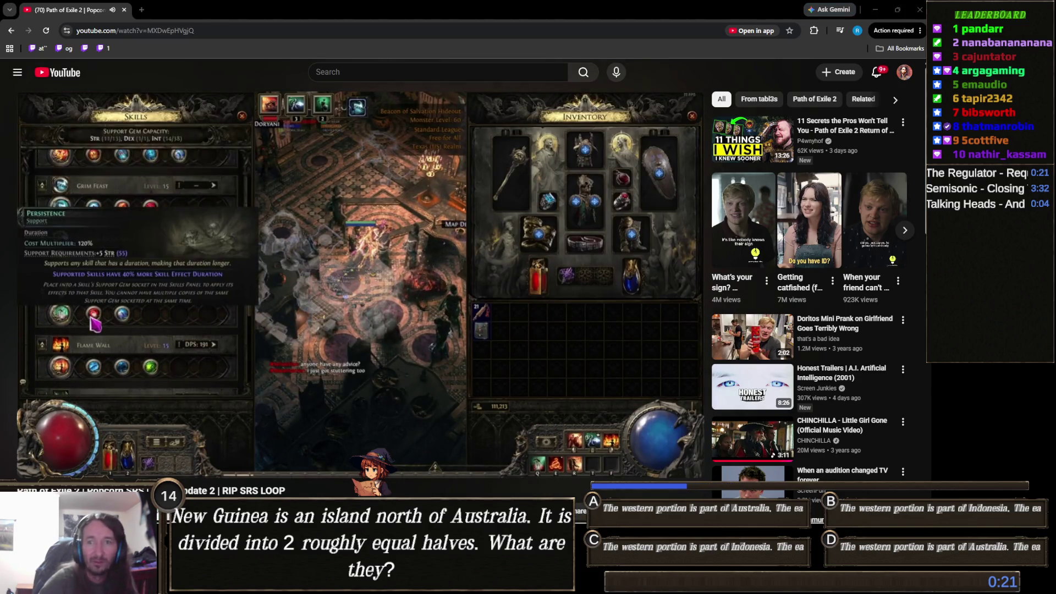
mouse_move(687, 147)
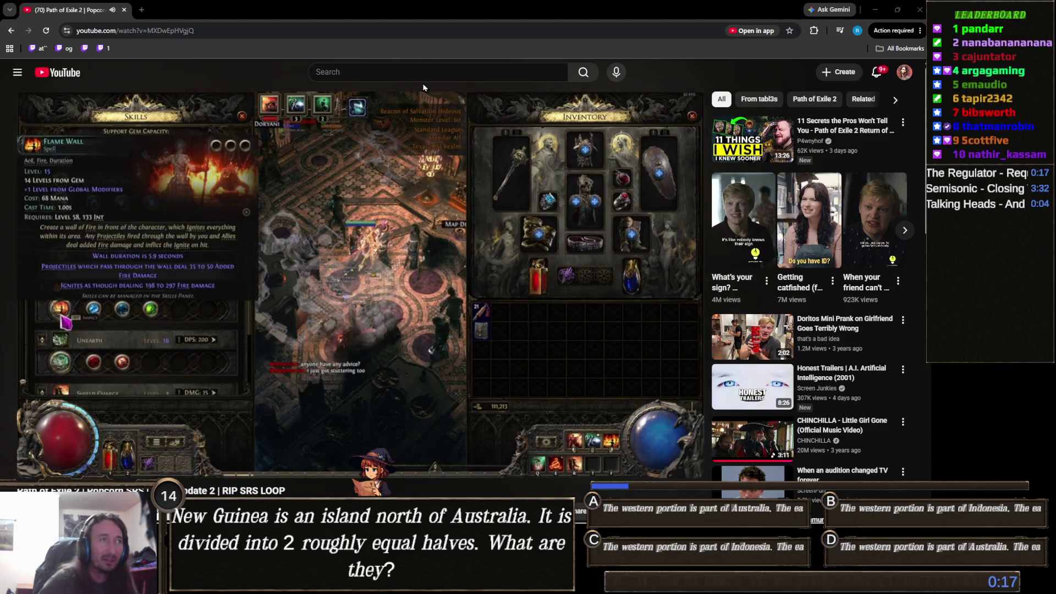
left_click(875, 10)
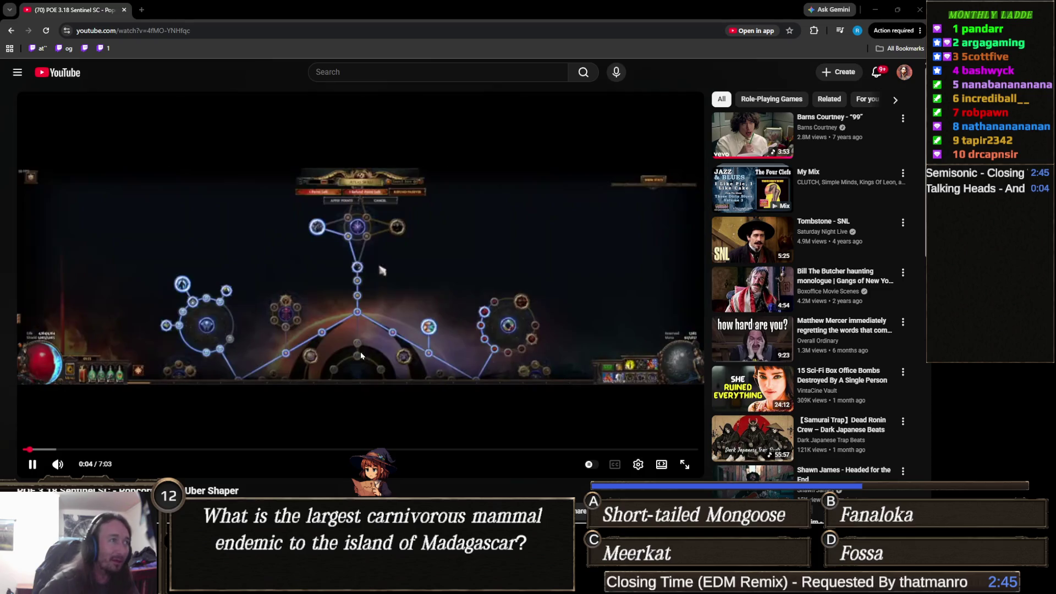
Step: Skim the Uber Shaper video at about 2:25, 1:51, 1:26 and 4:32, then minimise Chrome
left_click_drag(297, 450, 255, 451)
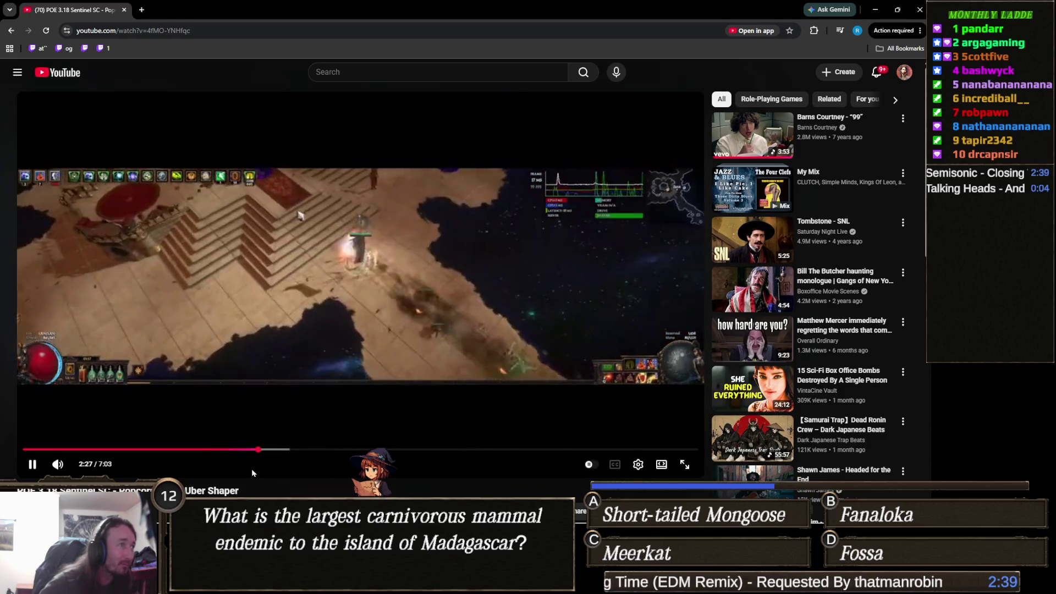
left_click_drag(255, 450, 198, 451)
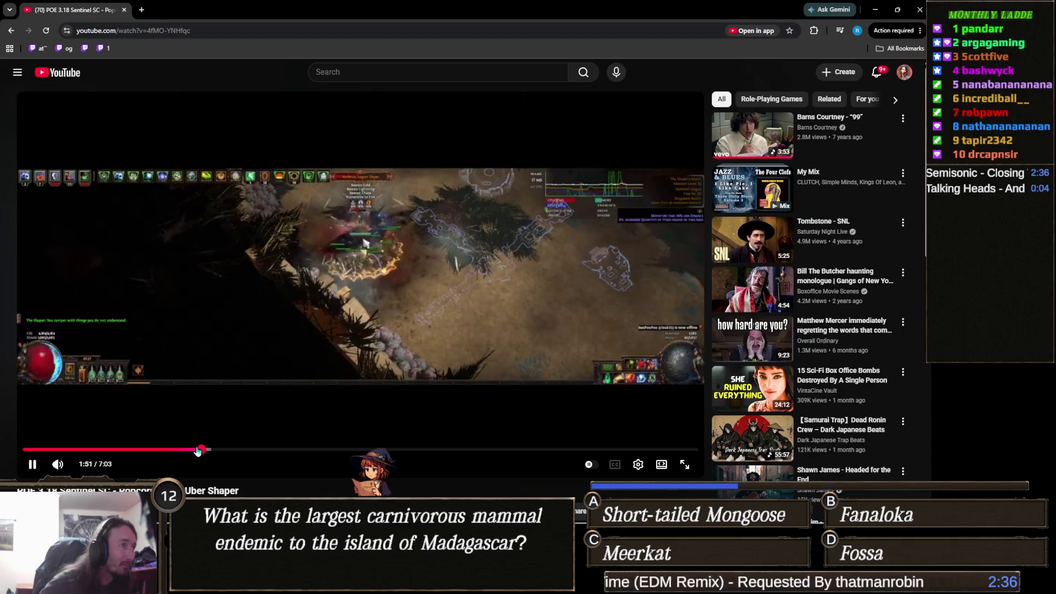
left_click(160, 453)
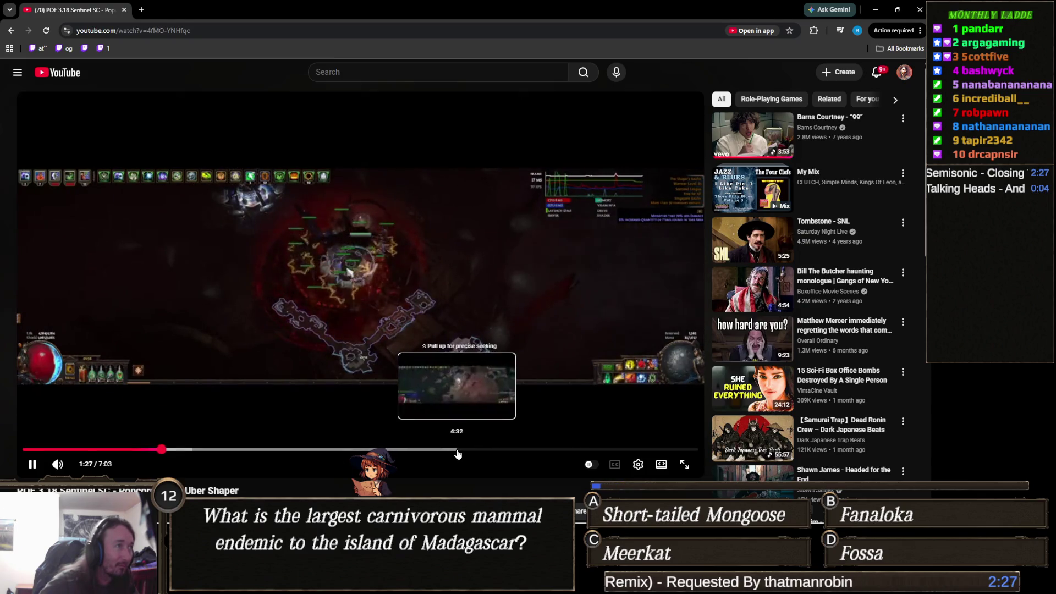
left_click(454, 451)
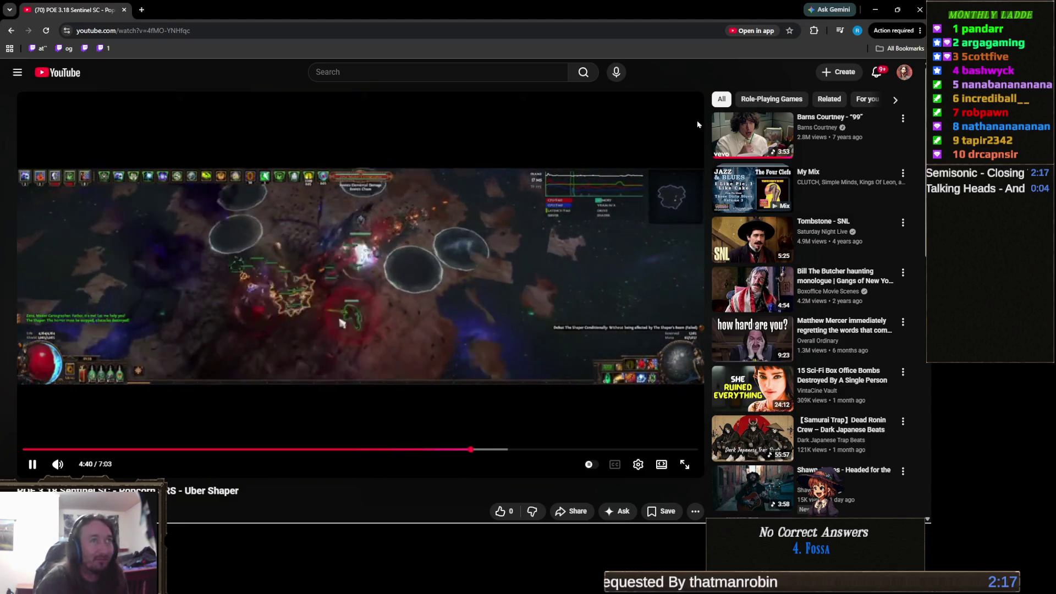
left_click(918, 16)
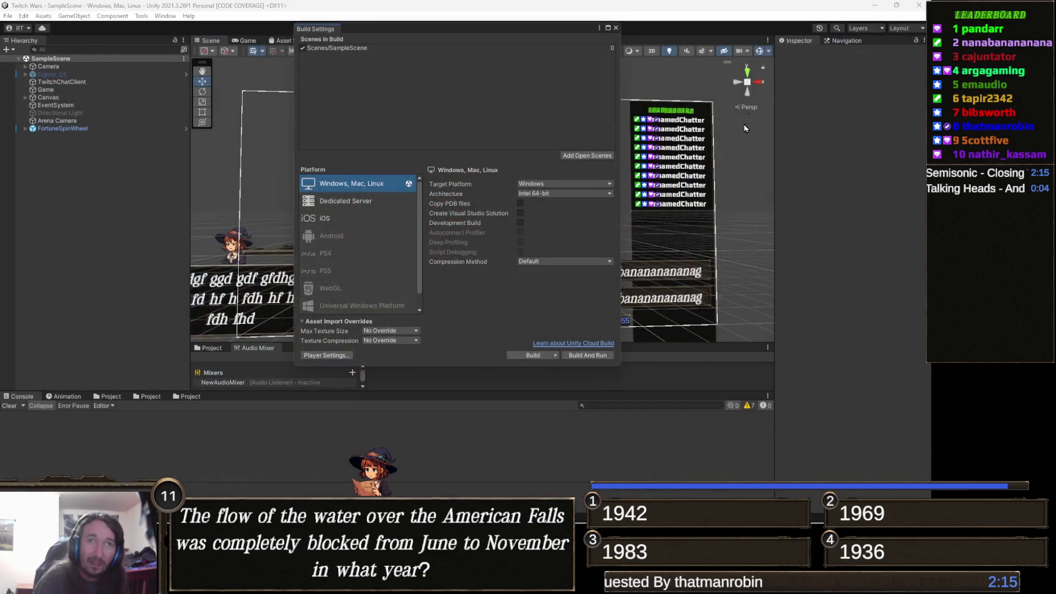